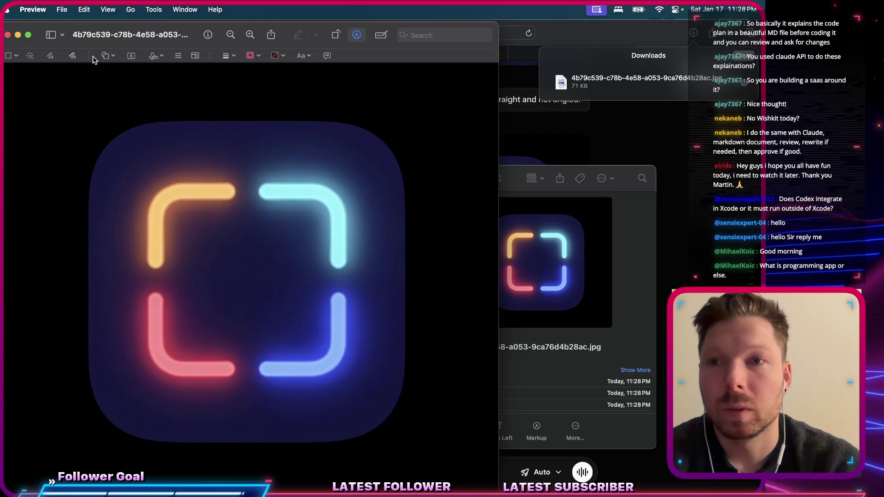
# Try selecting the icon's black background in Preview, then attach the icon JPG to the Grok prompt.
pyautogui.click(30, 55)
pyautogui.moveTo(41, 104); pyautogui.dragTo(42, 106)
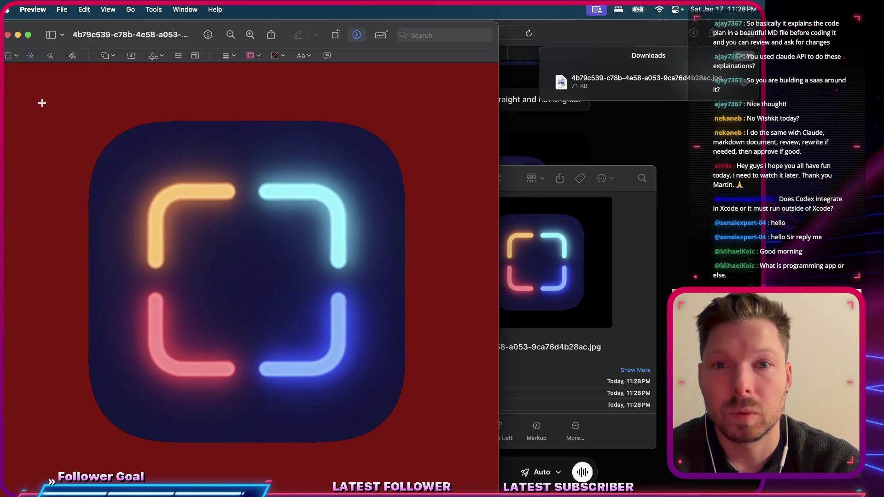
pyautogui.moveTo(42, 103); pyautogui.dragTo(42, 103)
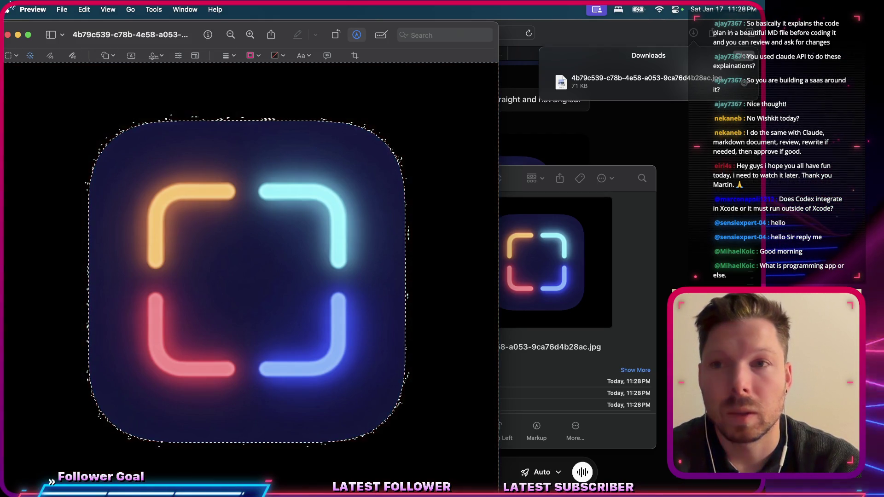
pyautogui.click(7, 34)
pyautogui.moveTo(357, 211); pyautogui.dragTo(320, 474)
# Send Grok the request 'create 4k version of this' for the attached icon.
pyautogui.click(321, 474)
pyautogui.write('d')
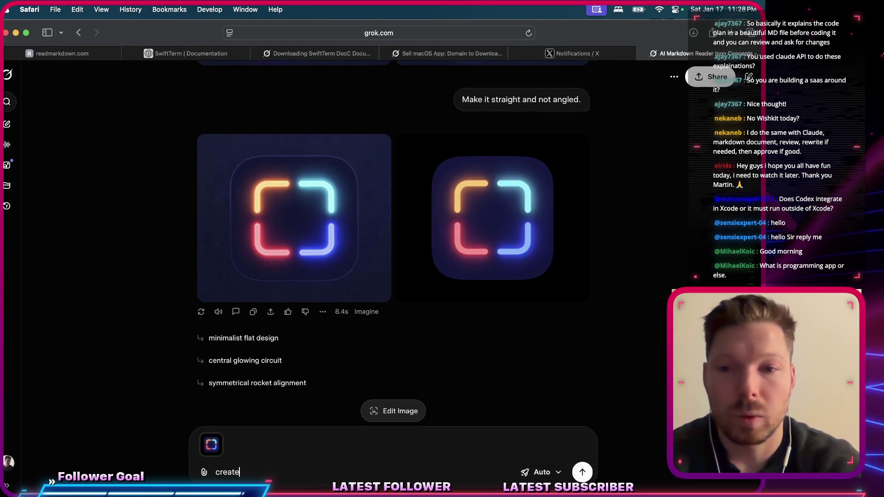
pyautogui.write(' 4k veri')
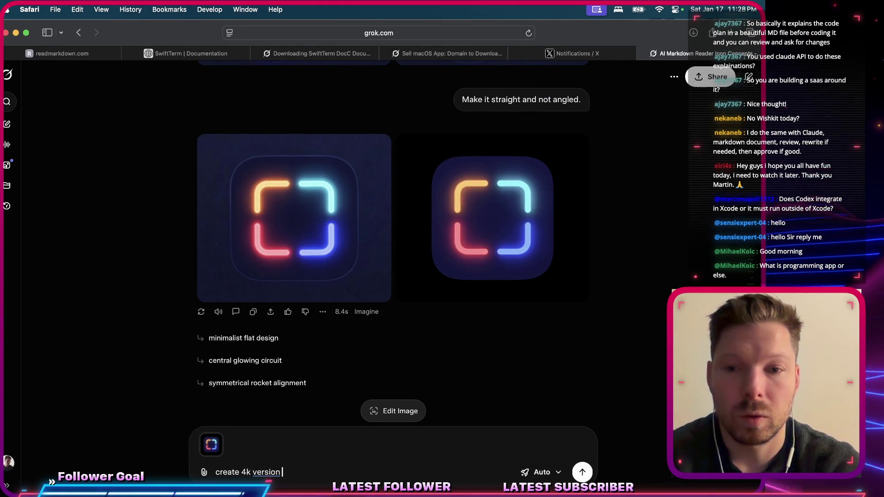
pyautogui.write('of this')
pyautogui.press('Return')
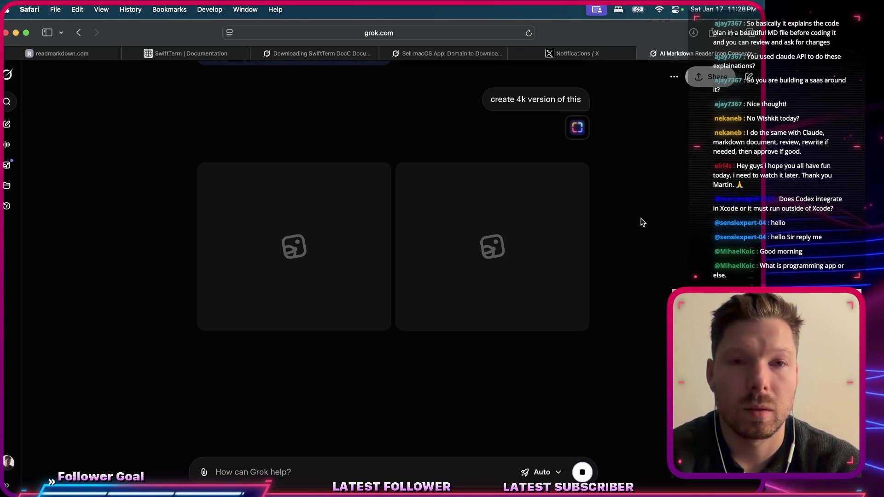
pyautogui.press('super+Tab')
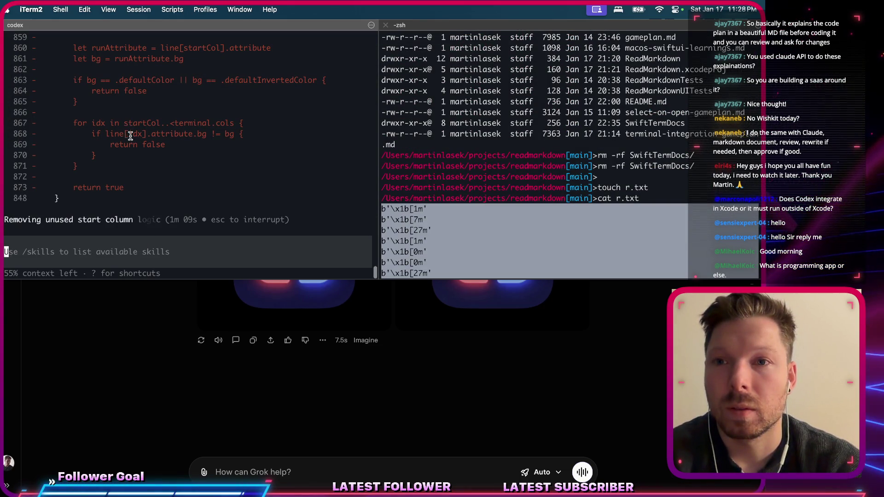
pyautogui.press('super+Tab')
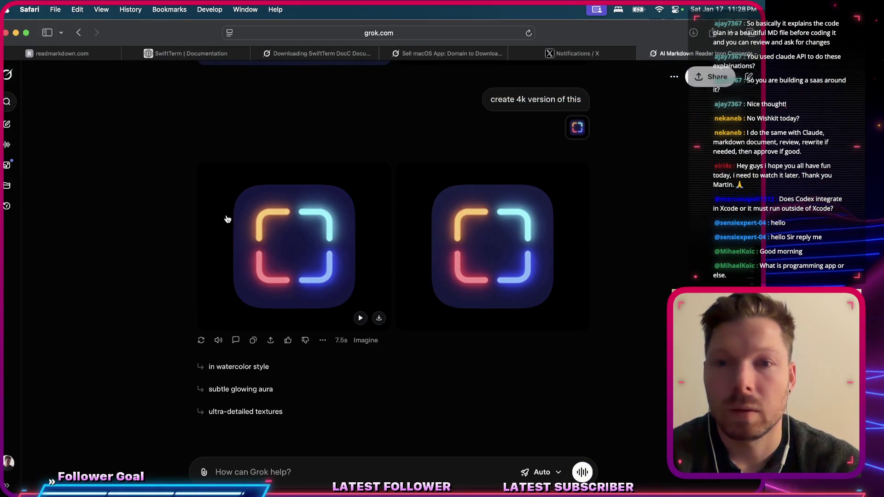
# Inspect both generated neon bracket icons full size.
pyautogui.click(341, 253)
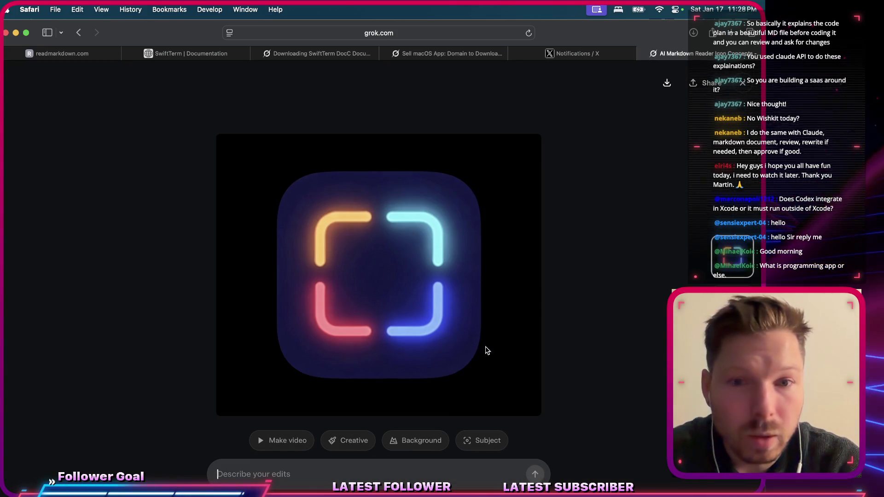
pyautogui.click(742, 83)
pyautogui.click(517, 227)
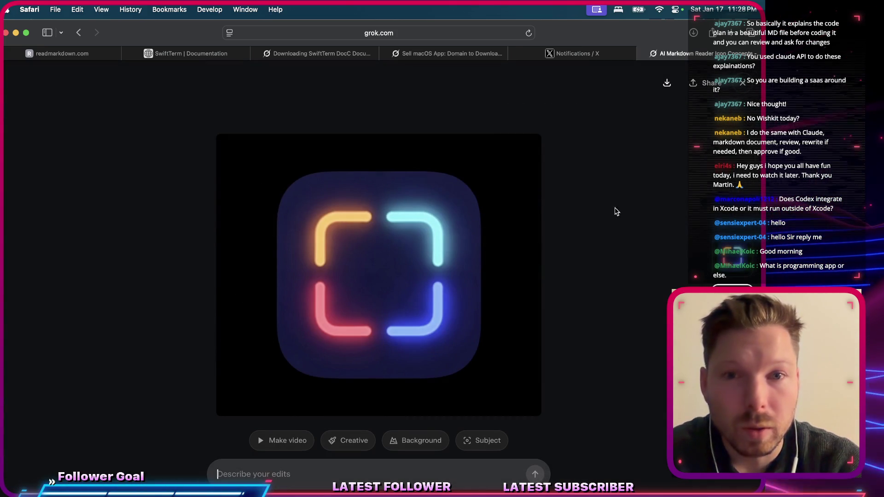
pyautogui.click(742, 83)
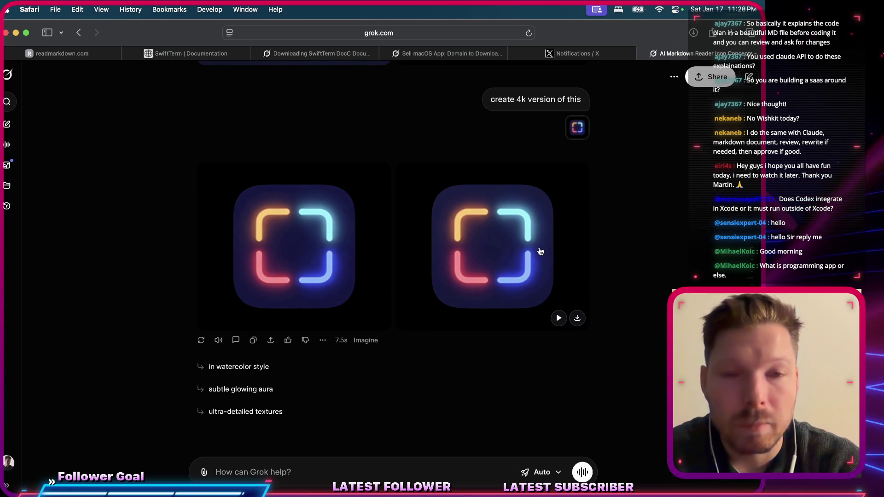
pyautogui.click(507, 255)
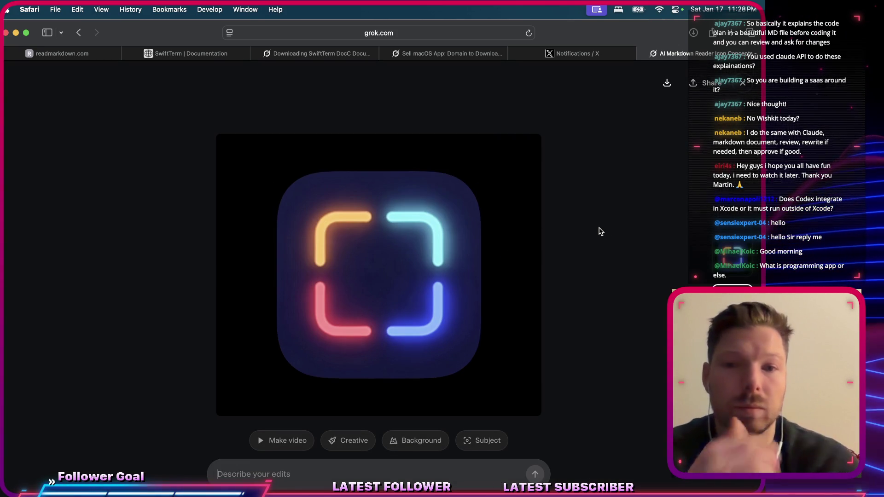
# Launch Finder through Spotlight.
pyautogui.press('super+space')
pyautogui.write('finder')
pyautogui.press('Return')
# Quick Look the downloaded 4k icon JPG, then close the Downloads window.
pyautogui.press('space')
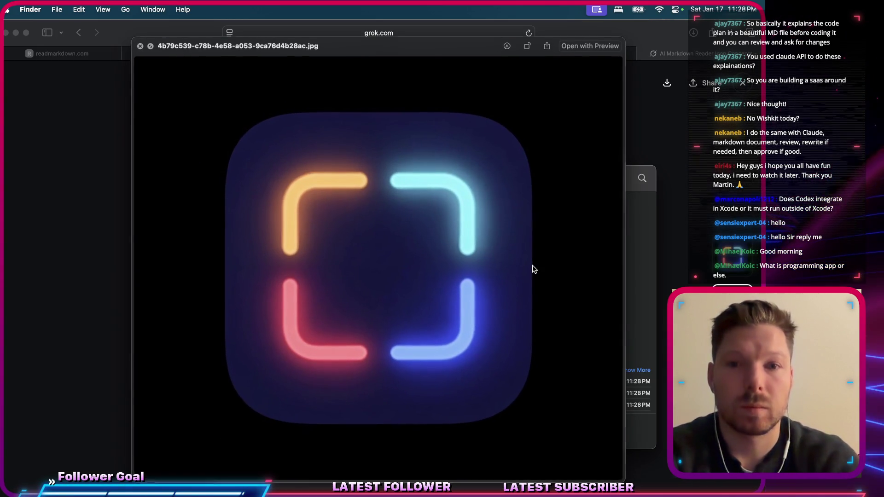
pyautogui.press('space')
pyautogui.moveTo(473, 126); pyautogui.dragTo(666, 276)
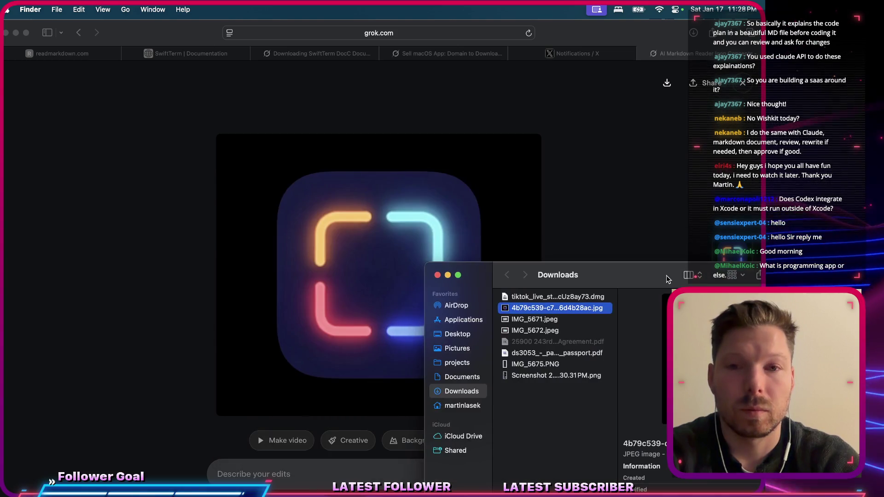
pyautogui.press('space')
pyautogui.press('space')
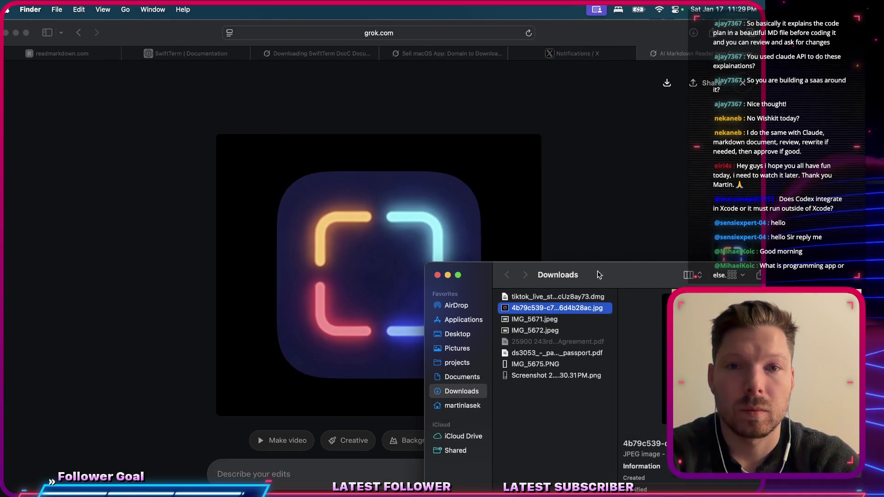
pyautogui.click(437, 275)
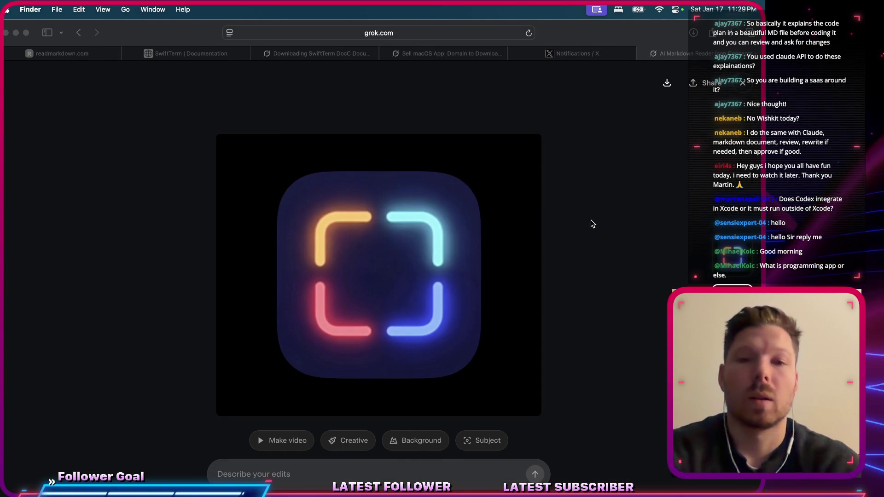
# Launch Sketch through Spotlight.
pyautogui.press('super+Tab')
pyautogui.press('Escape')
pyautogui.press('super+space')
pyautogui.write('sket')
pyautogui.press('Escape')
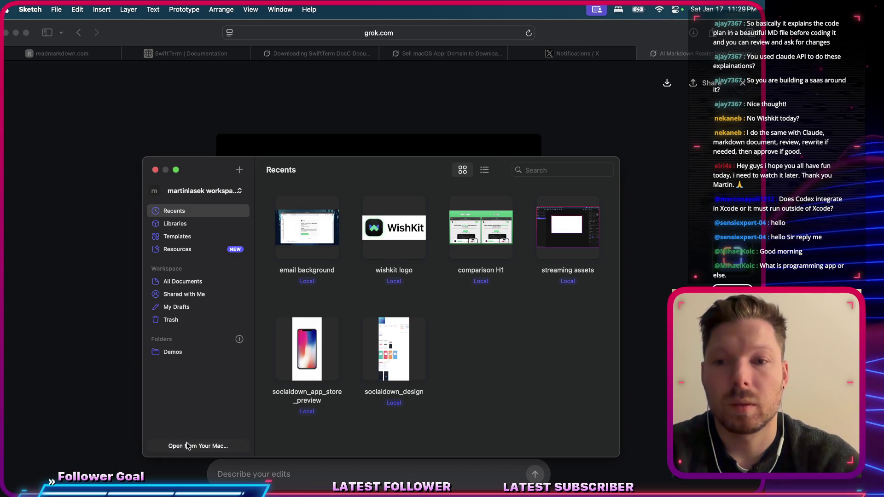
# Start a new blank Sketch document and draw a white frame on the canvas.
pyautogui.click(187, 446)
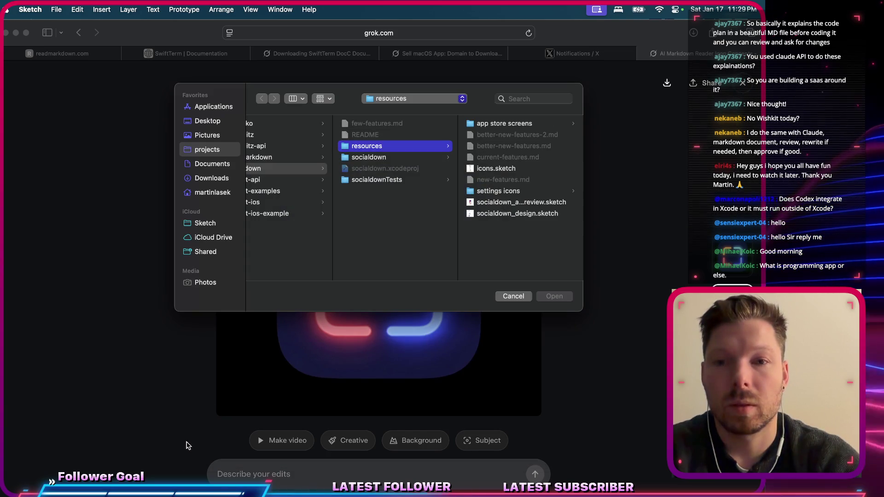
pyautogui.click(508, 296)
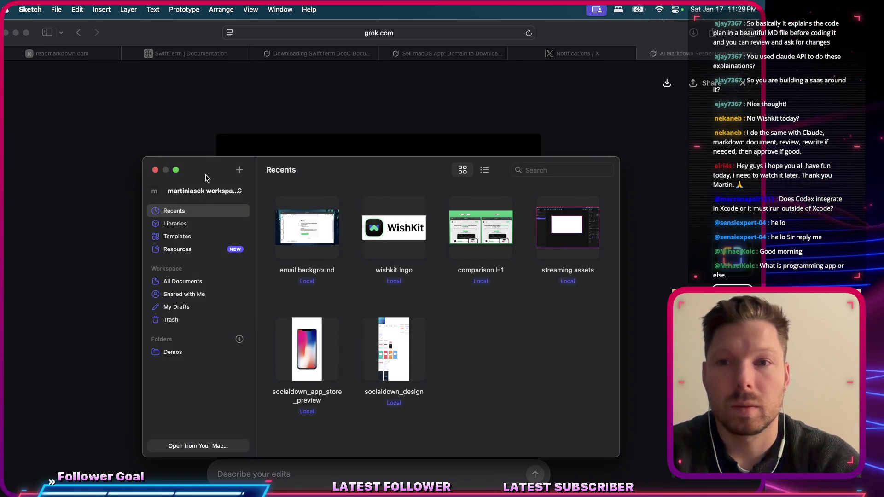
pyautogui.click(237, 170)
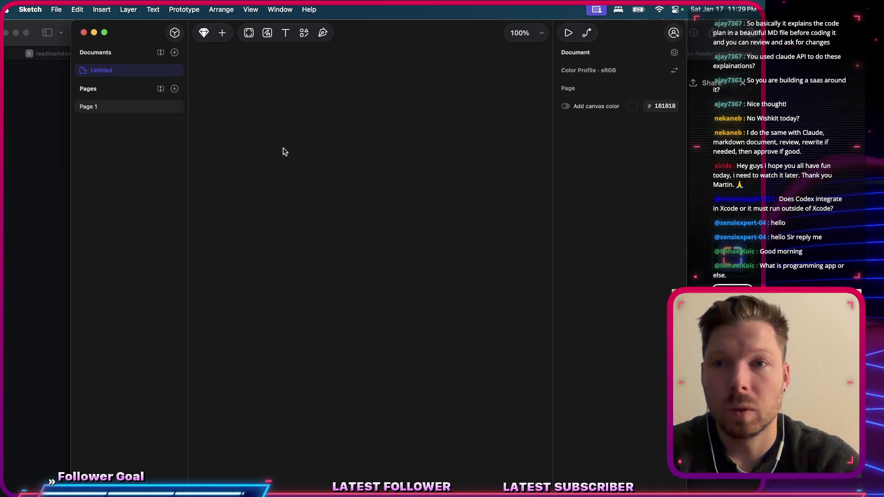
pyautogui.press('f')
pyautogui.moveTo(291, 209); pyautogui.dragTo(550, 460)
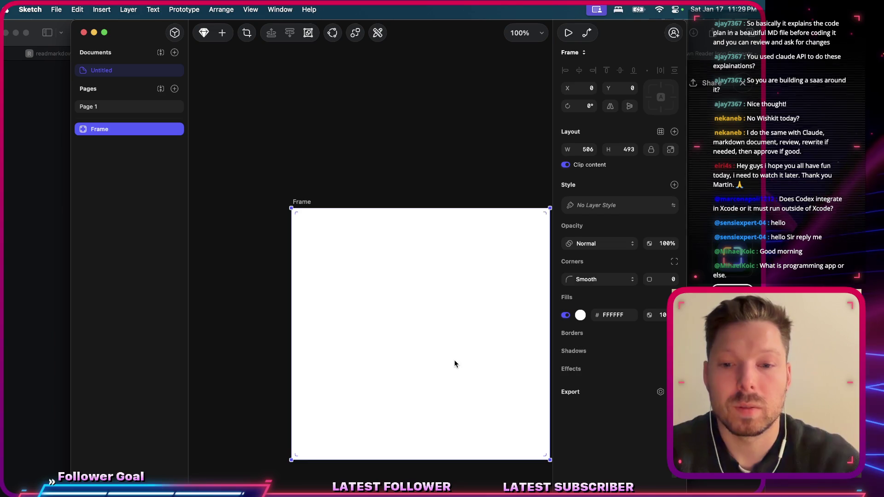
# Drag the icon JPG from Finder's Downloads into the frame and resize the frame to 1088 × 944.
pyautogui.press('super+space')
pyautogui.write('finder')
pyautogui.press('Return')
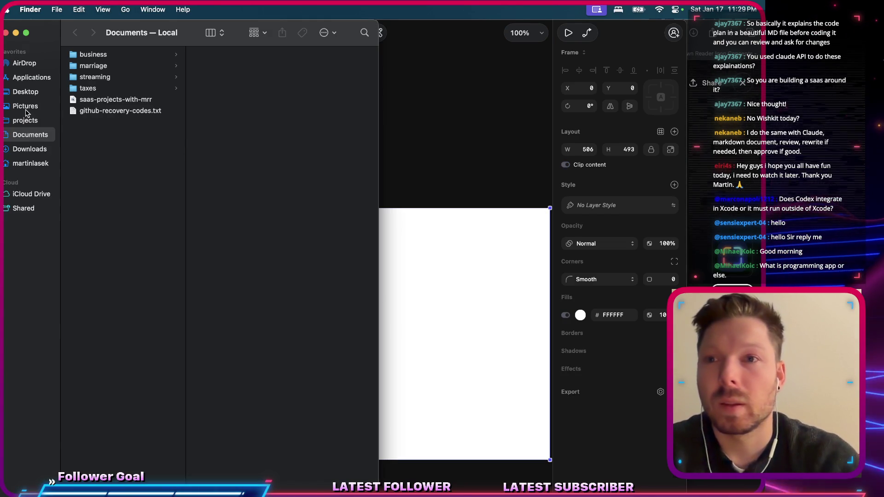
pyautogui.click(28, 121)
pyautogui.click(29, 148)
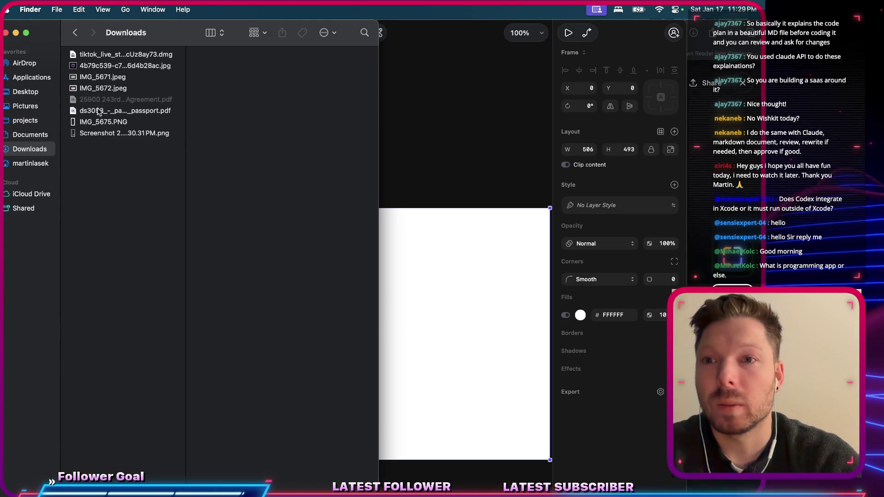
pyautogui.click(99, 66)
pyautogui.moveTo(115, 66)
pyautogui.mouseDown()
pyautogui.moveTo(331, 251)
pyautogui.moveTo(287, 144)
pyautogui.mouseUp()
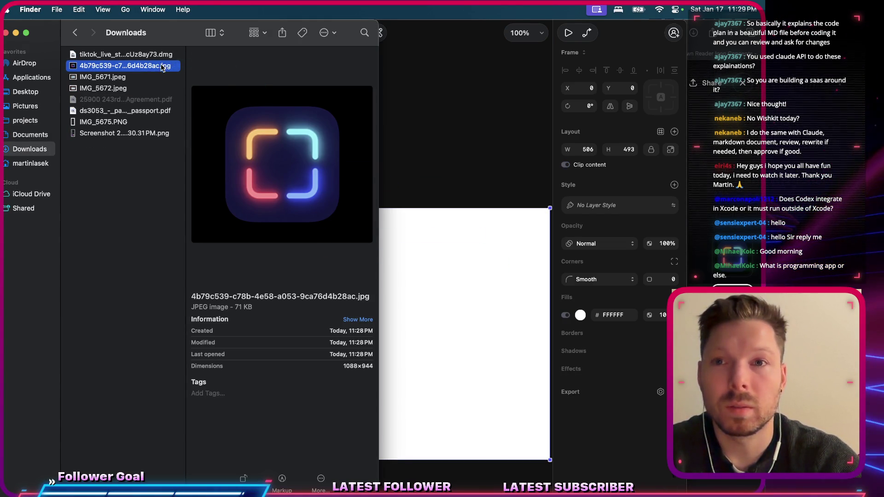
pyautogui.moveTo(162, 68); pyautogui.dragTo(449, 229)
pyautogui.click(465, 282)
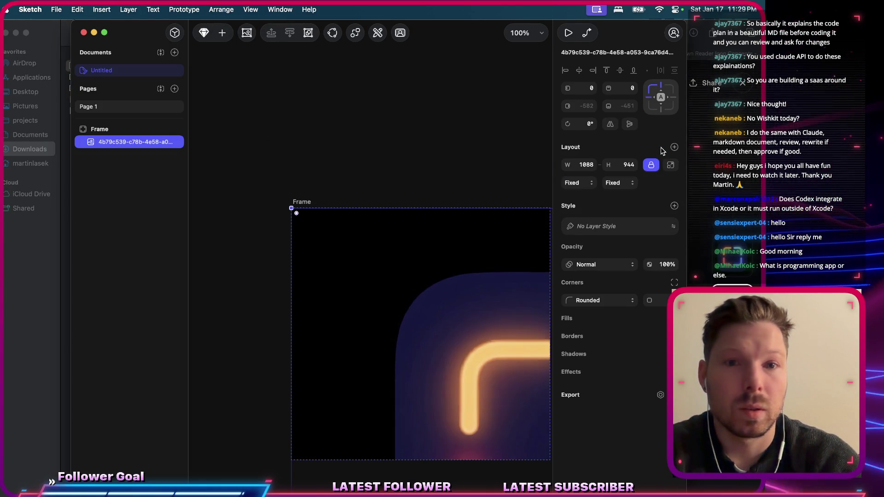
pyautogui.press('Escape')
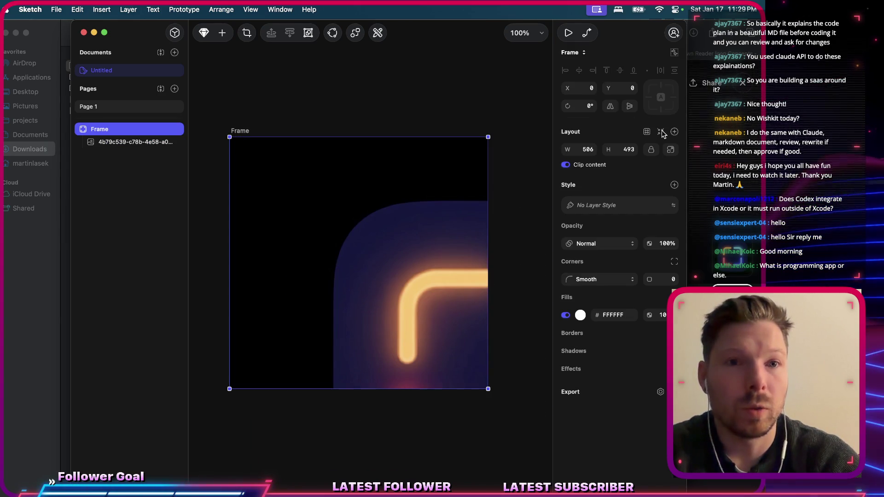
pyautogui.click(661, 133)
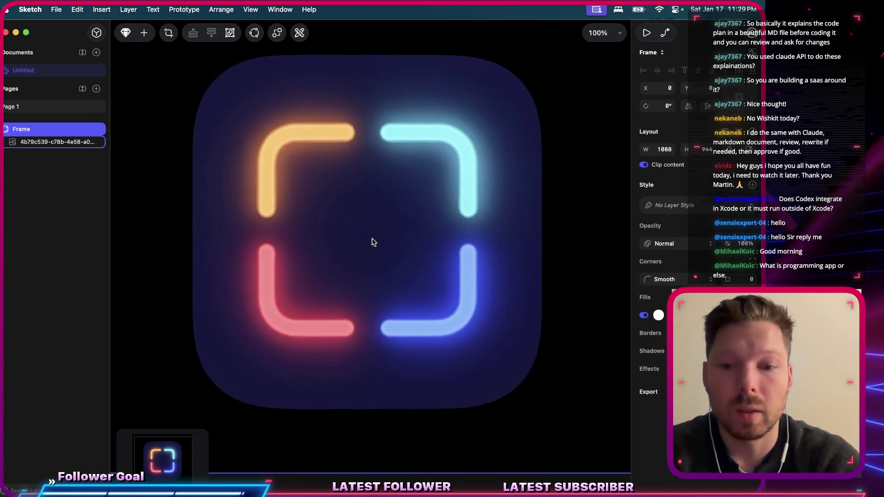
# Draw a rectangle over the icon image and stretch it roughly to the icon's height.
pyautogui.press('r')
pyautogui.moveTo(262, 132); pyautogui.dragTo(364, 261)
pyautogui.moveTo(324, 225)
pyautogui.mouseDown()
pyautogui.moveTo(284, 179)
pyautogui.moveTo(257, 209)
pyautogui.moveTo(365, 241)
pyautogui.mouseUp()
pyautogui.moveTo(360, 165)
pyautogui.mouseDown()
pyautogui.moveTo(360, 178)
pyautogui.moveTo(365, 56)
pyautogui.mouseUp()
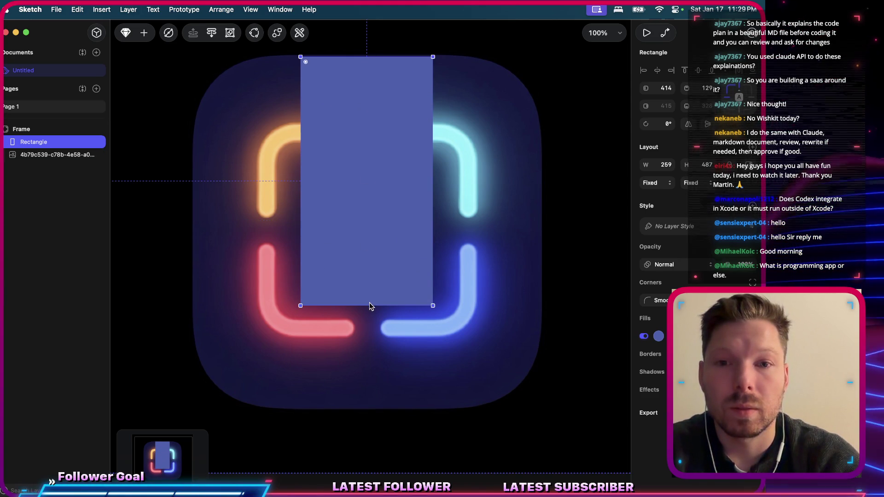
pyautogui.moveTo(369, 306); pyautogui.dragTo(367, 409)
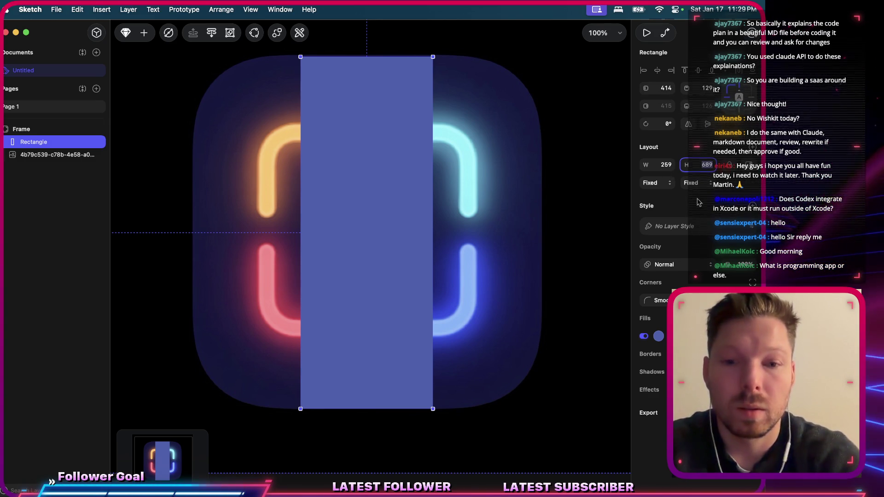
# Make the rectangle a 688 × 688 square centred over the icon.
pyautogui.write('6888')
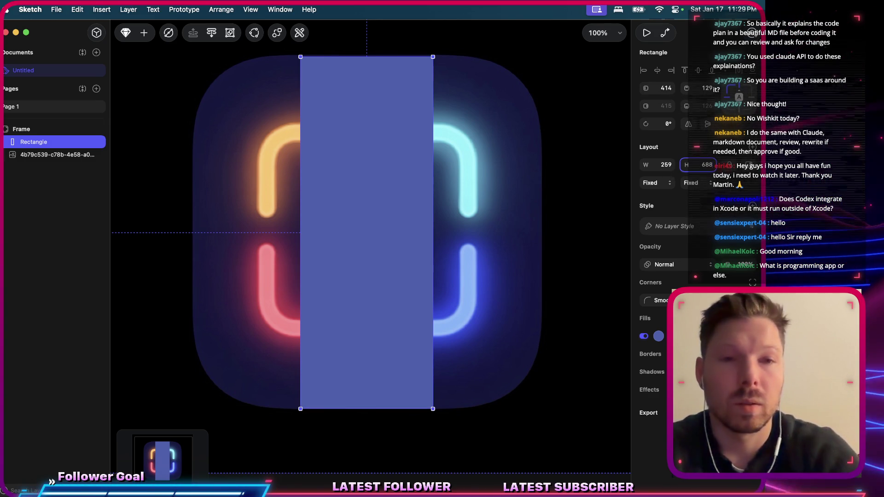
pyautogui.press('super+c')
pyautogui.hotkey('shift', 'Tab')
pyautogui.press('super+v')
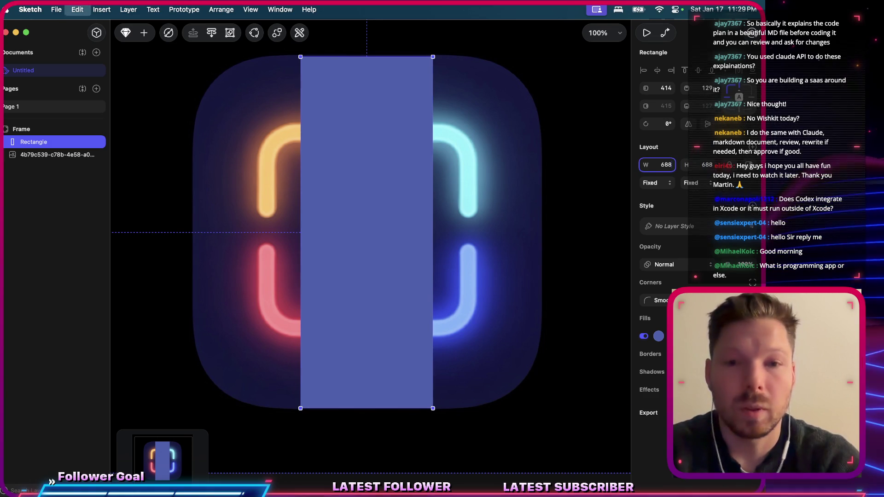
pyautogui.press('Return')
pyautogui.moveTo(585, 221); pyautogui.dragTo(475, 222)
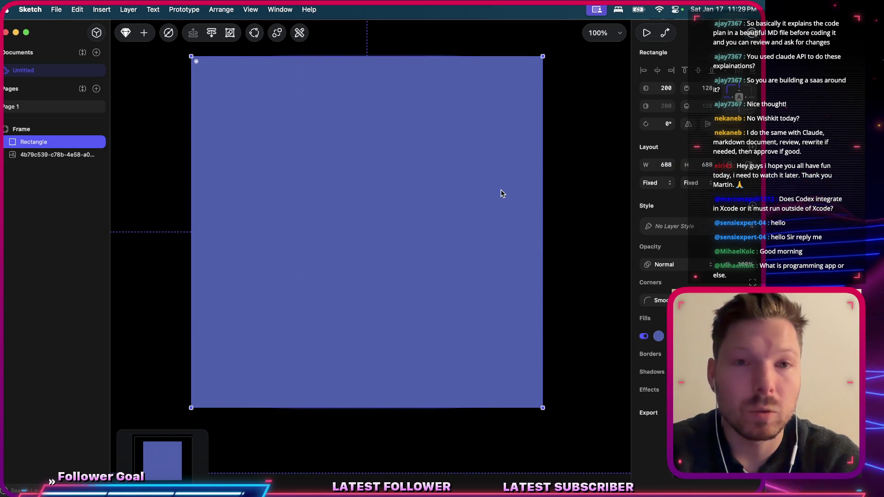
pyautogui.press('super+1')
# Mask the icon image with the 688 square using Mask Selection, then deselect the group.
pyautogui.press('super+a')
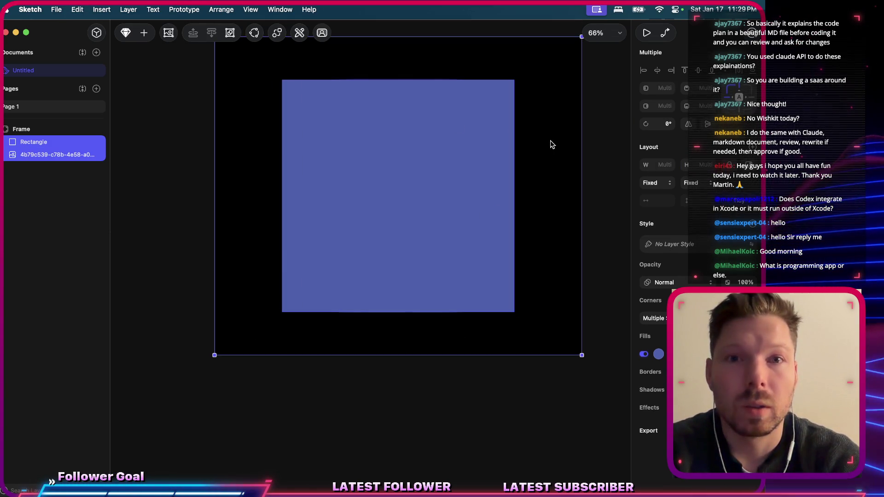
pyautogui.click(276, 32)
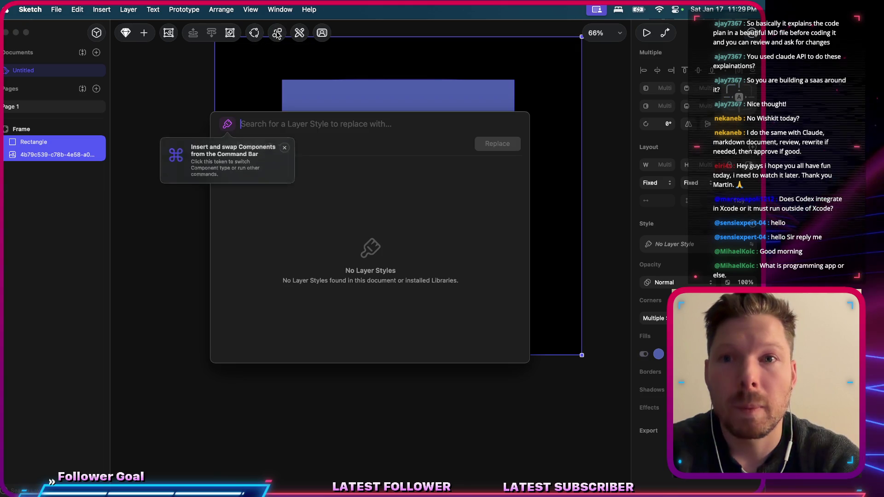
pyautogui.press('Escape')
pyautogui.click(299, 32)
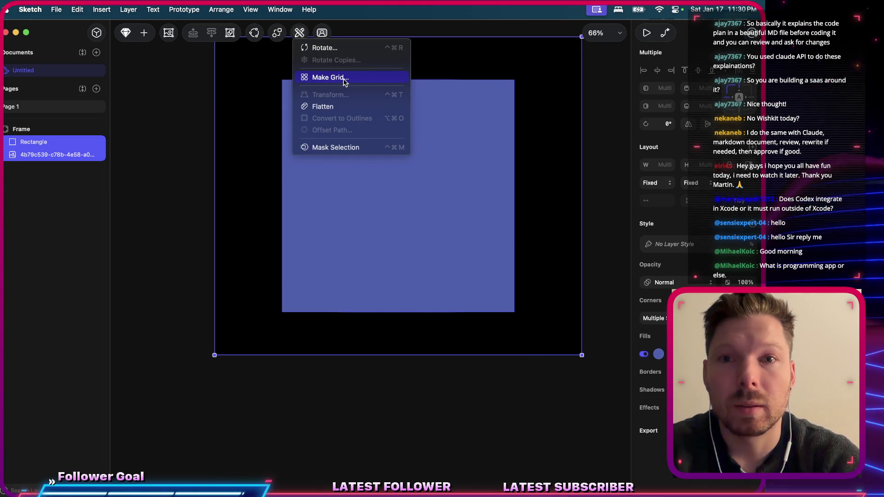
pyautogui.click(350, 147)
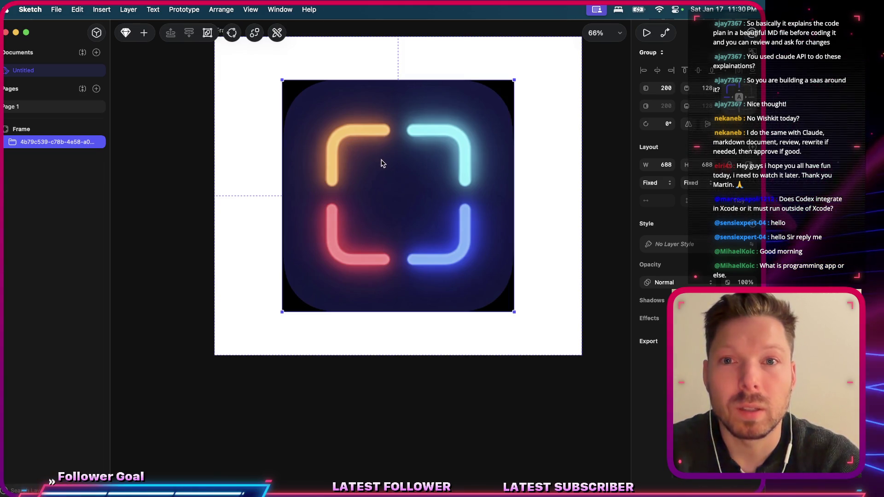
pyautogui.scroll(2, 405, 155)
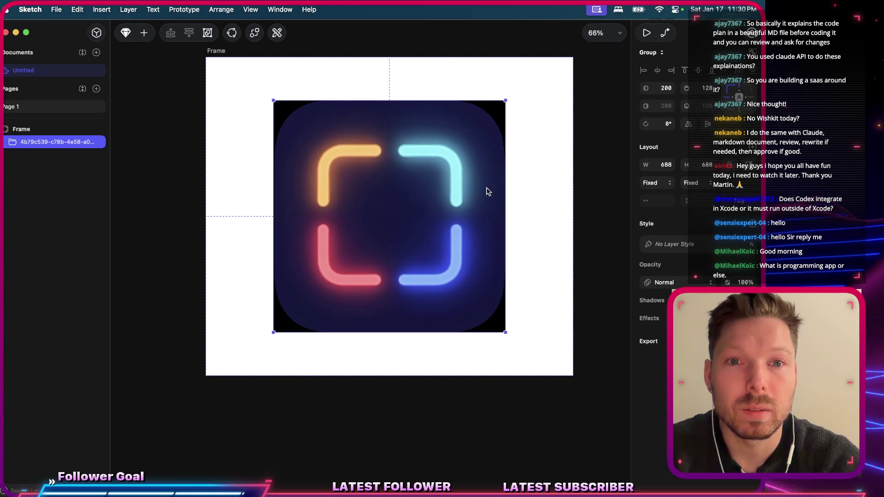
pyautogui.click(409, 72)
pyautogui.scroll(3, 374, 142)
# Scroll around the canvas and select the icon image inside the masked group.
pyautogui.scroll(4, 374, 142)
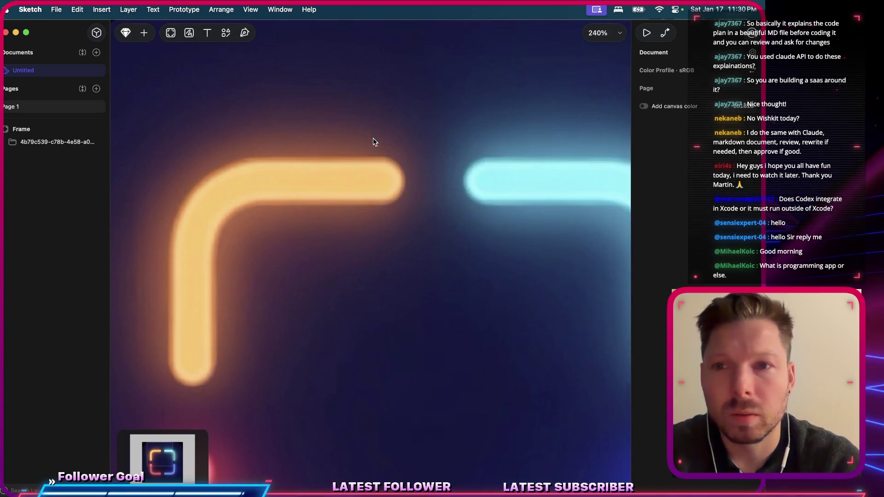
pyautogui.scroll(3, 375, 191)
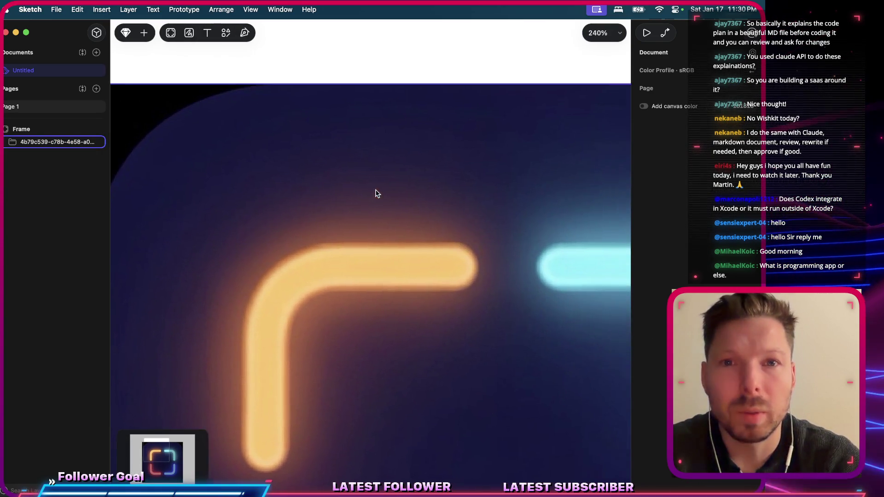
pyautogui.hscroll(-5, 391, 142)
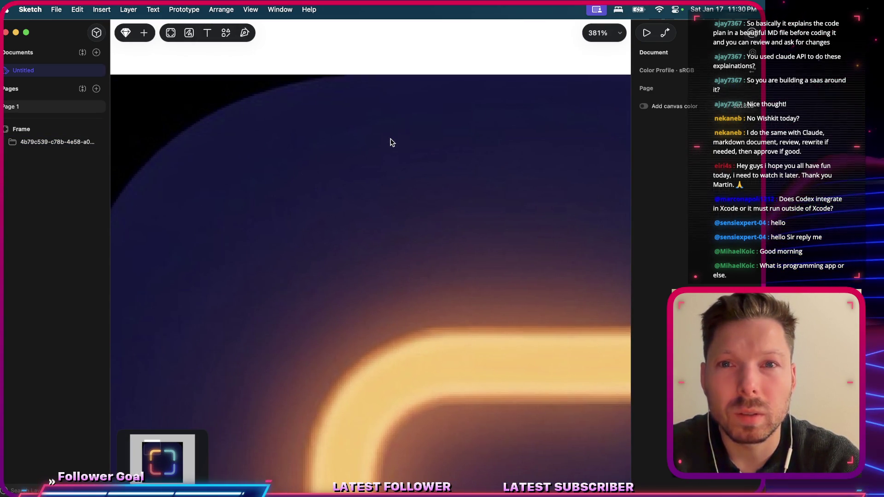
pyautogui.hscroll(-1, 287, 135)
pyautogui.click(280, 107)
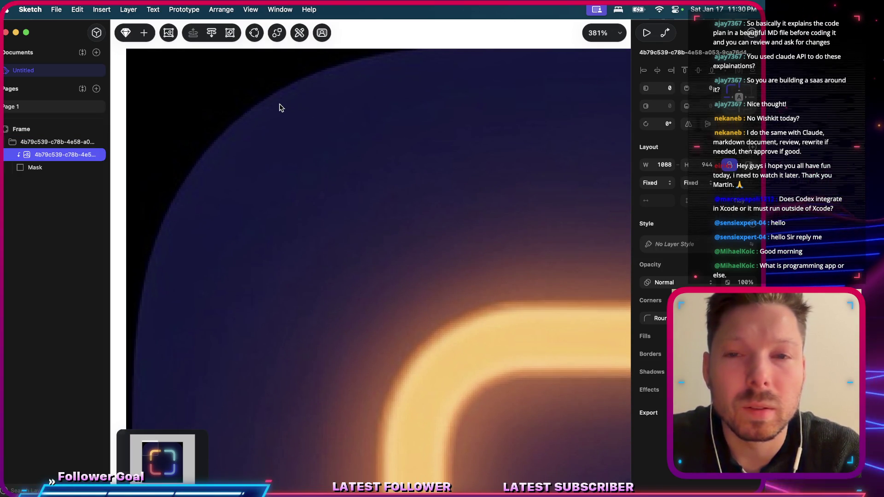
pyautogui.scroll(-5, 280, 105)
pyautogui.scroll(-10, 279, 104)
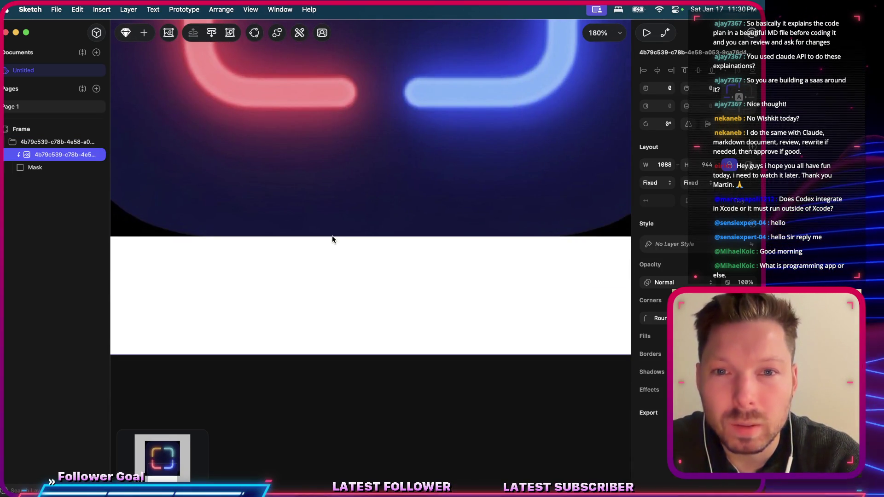
pyautogui.scroll(-10, 332, 236)
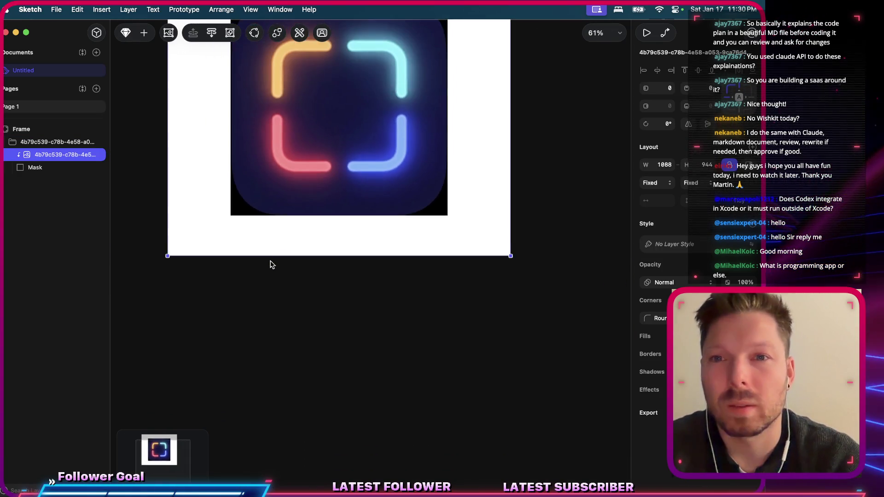
pyautogui.scroll(5, 270, 264)
# Lower the frame's white background fill to about 4% opacity.
pyautogui.click(182, 146)
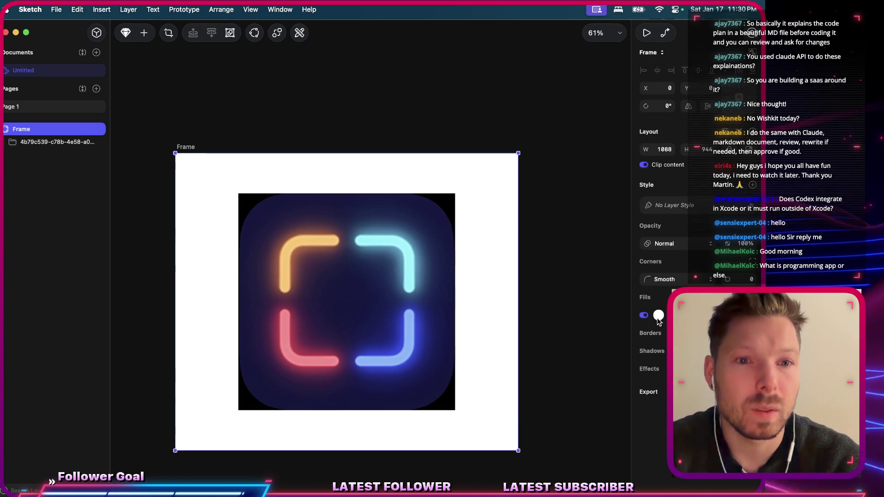
pyautogui.click(644, 315)
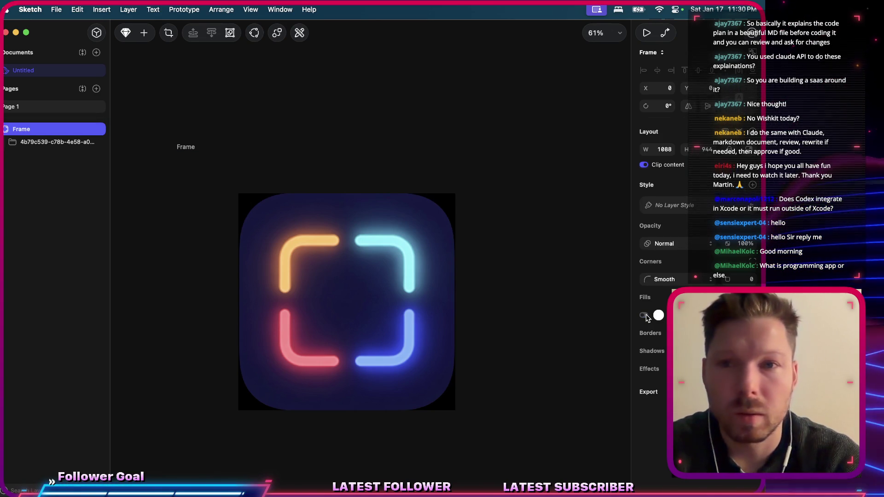
pyautogui.click(644, 315)
pyautogui.click(657, 315)
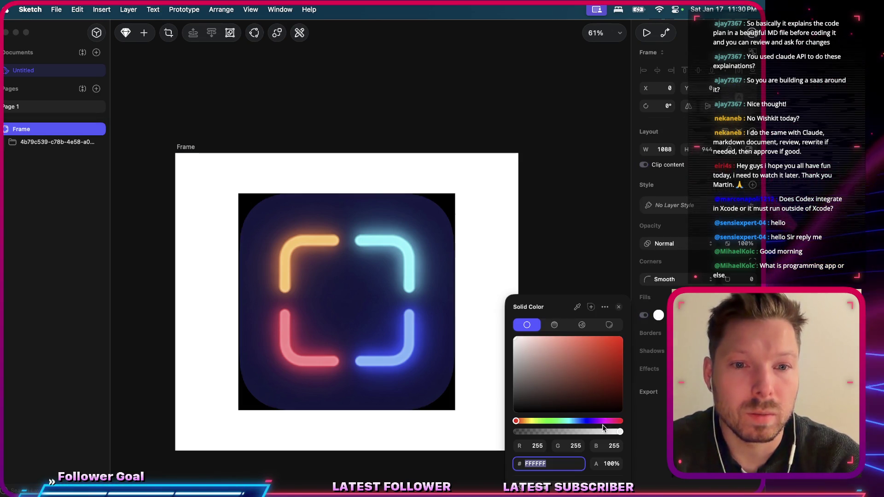
pyautogui.moveTo(602, 427); pyautogui.dragTo(520, 433)
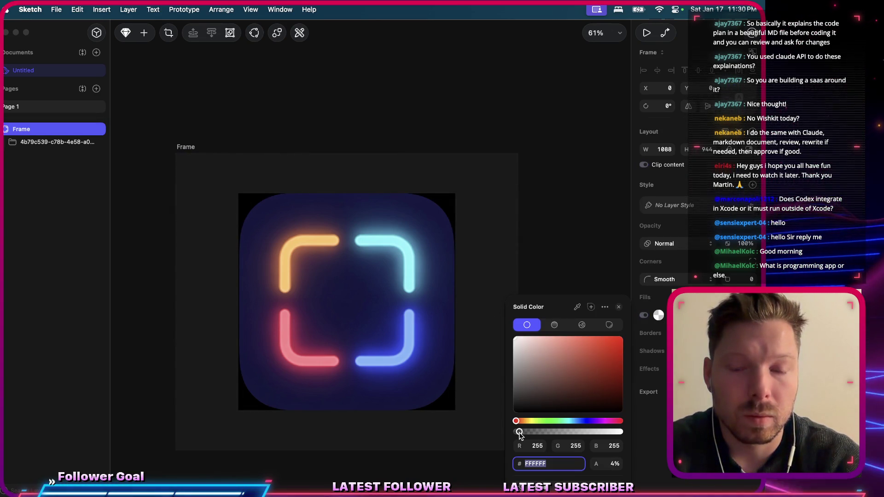
pyautogui.click(524, 205)
# Scroll the canvas and select the masked icon group.
pyautogui.scroll(5, 300, 272)
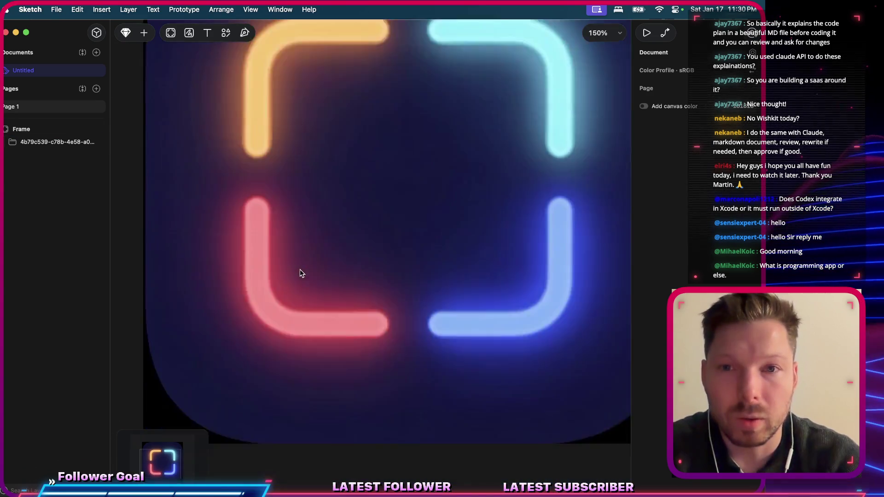
pyautogui.scroll(-5, 300, 270)
pyautogui.scroll(-5, 351, 359)
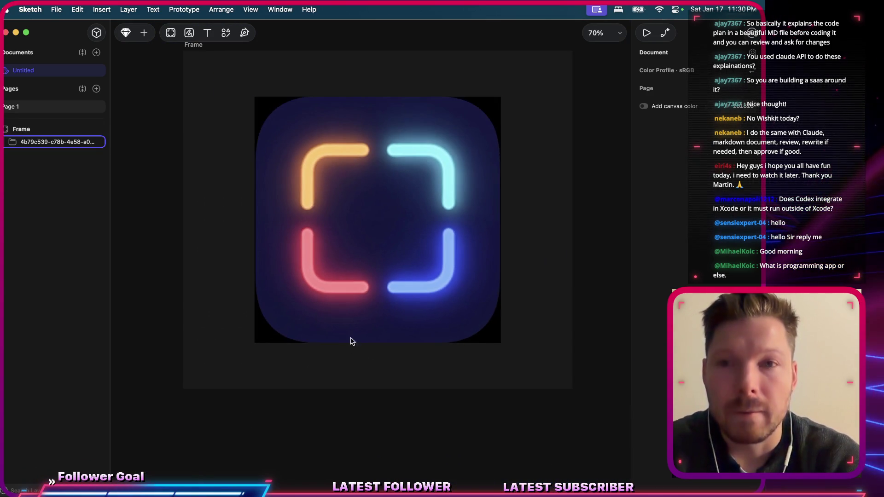
pyautogui.click(313, 156)
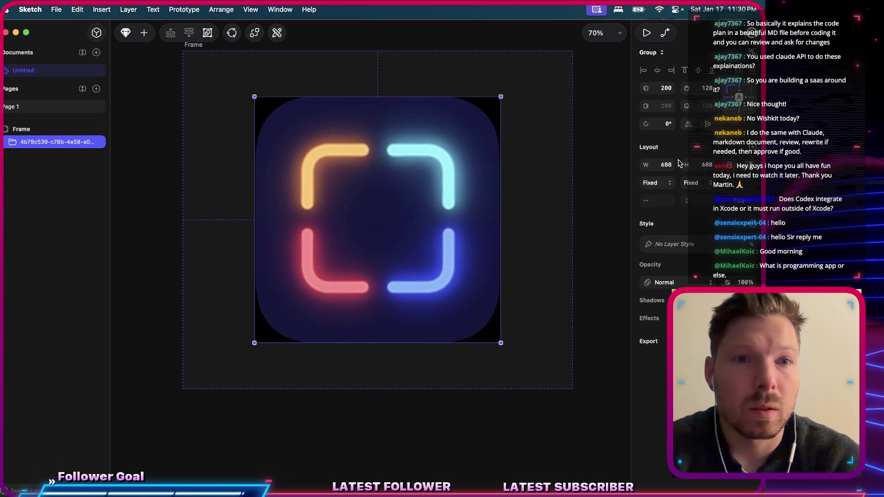
# Set the icon group's width to 686 after undoing a 1086 attempt.
pyautogui.click(657, 167)
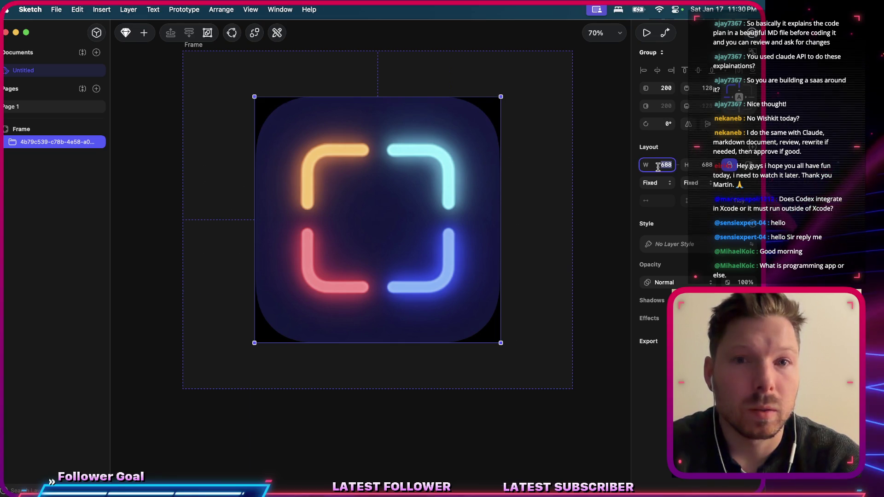
pyautogui.write('1086')
pyautogui.press('Return')
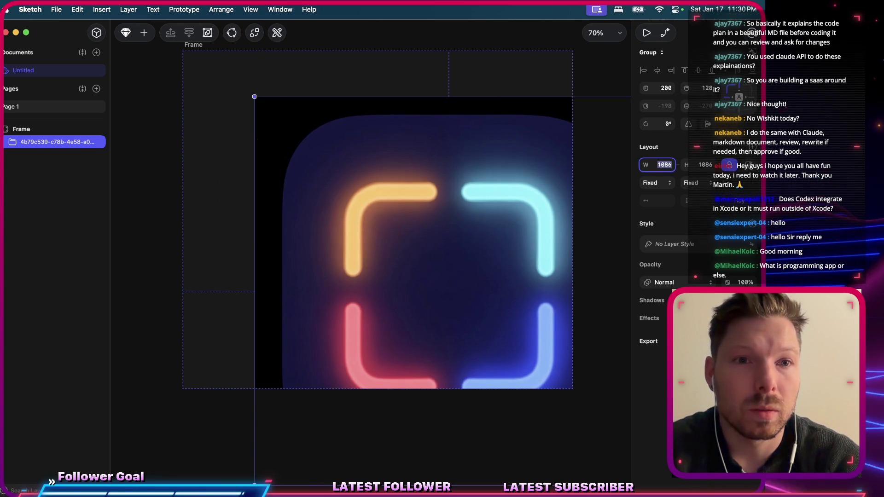
pyautogui.press('super+z')
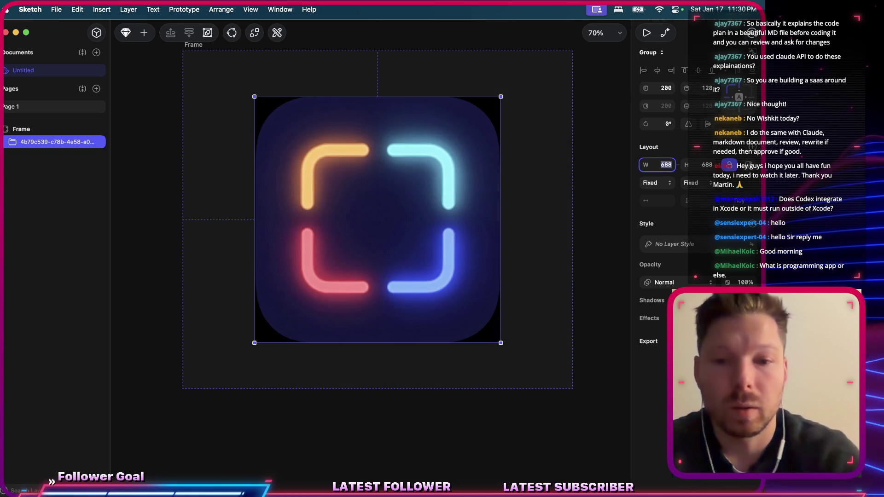
pyautogui.write('6')
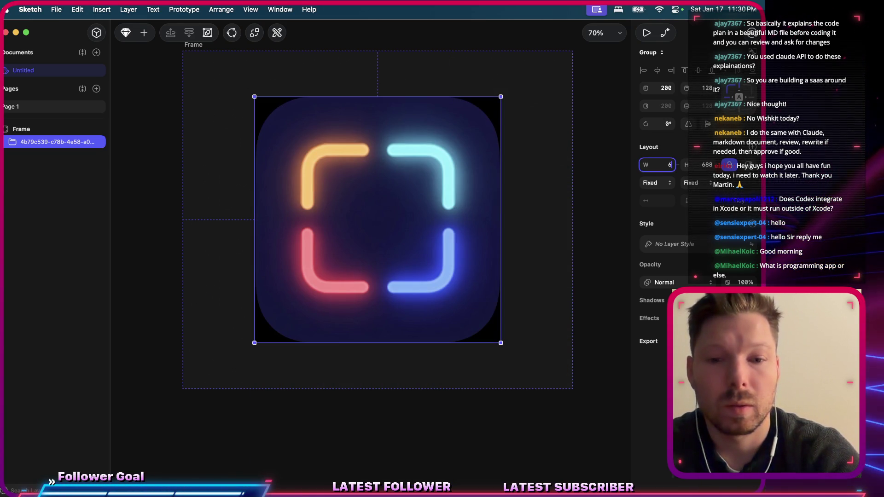
pyautogui.press('Return')
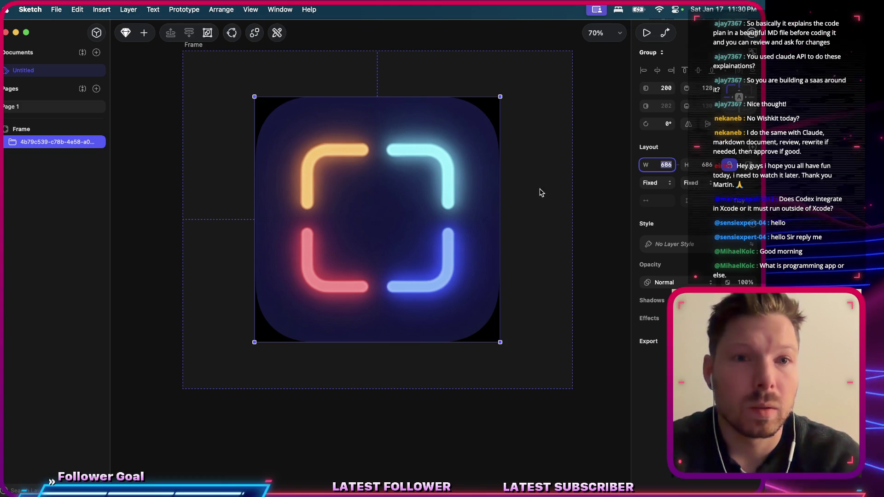
# Nudge the icon group into alignment and recentre the image inside its mask.
pyautogui.click(525, 197)
pyautogui.click(408, 197)
pyautogui.moveTo(408, 197); pyautogui.dragTo(408, 199)
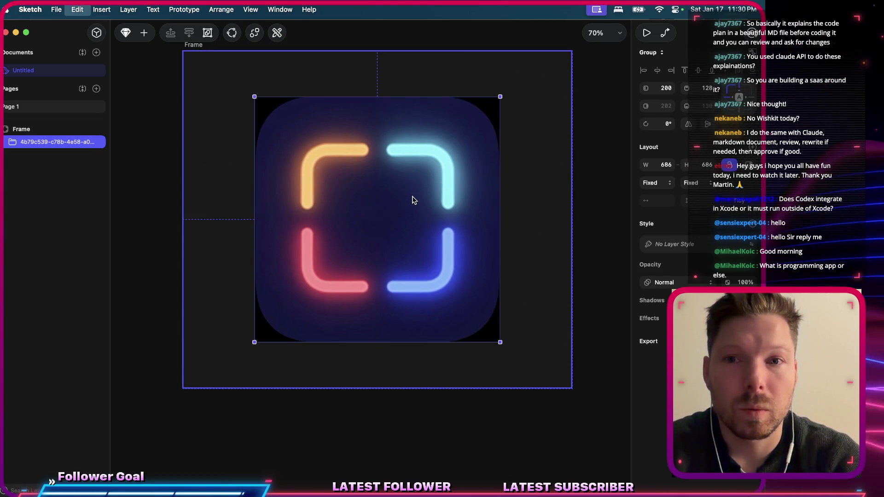
pyautogui.doubleClick(337, 205)
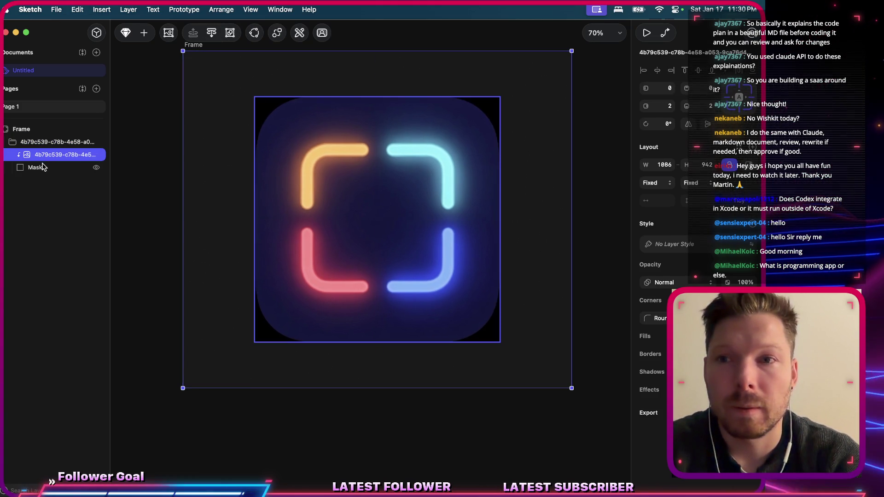
pyautogui.moveTo(411, 173); pyautogui.dragTo(410, 175)
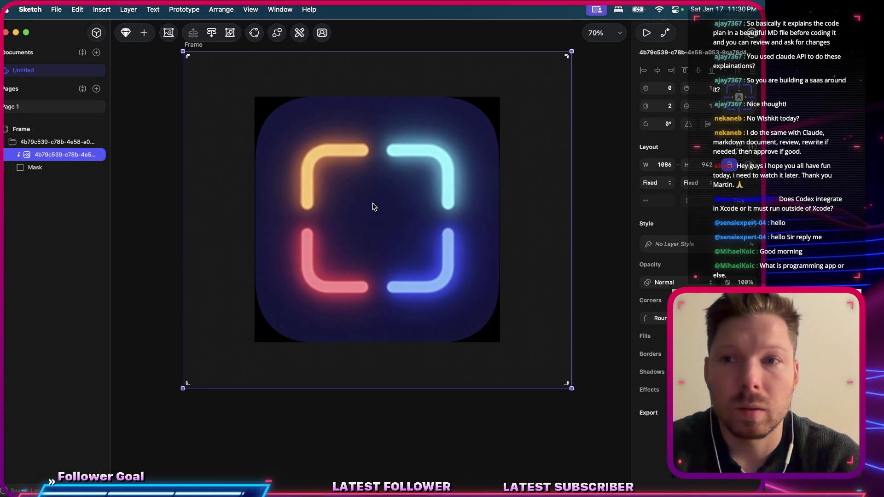
# Change the mask shape's width to 680.
pyautogui.click(69, 168)
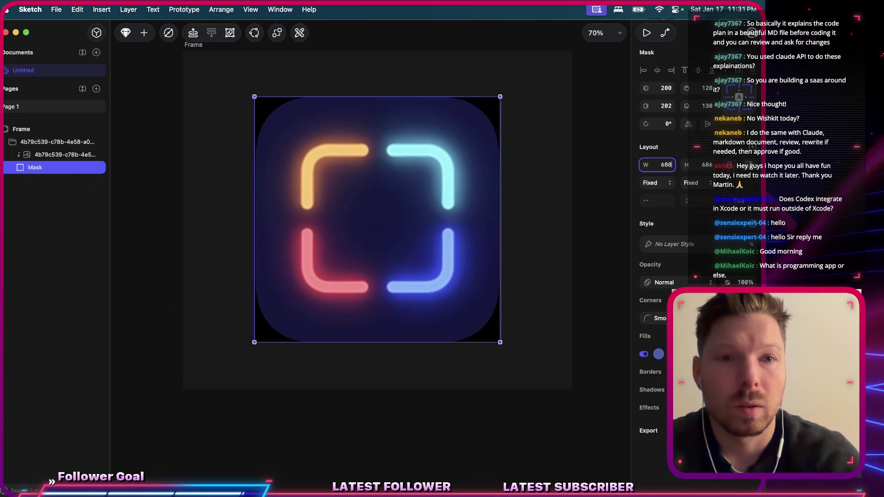
pyautogui.press('BackSpace')
pyautogui.write('0')
pyautogui.press('Return')
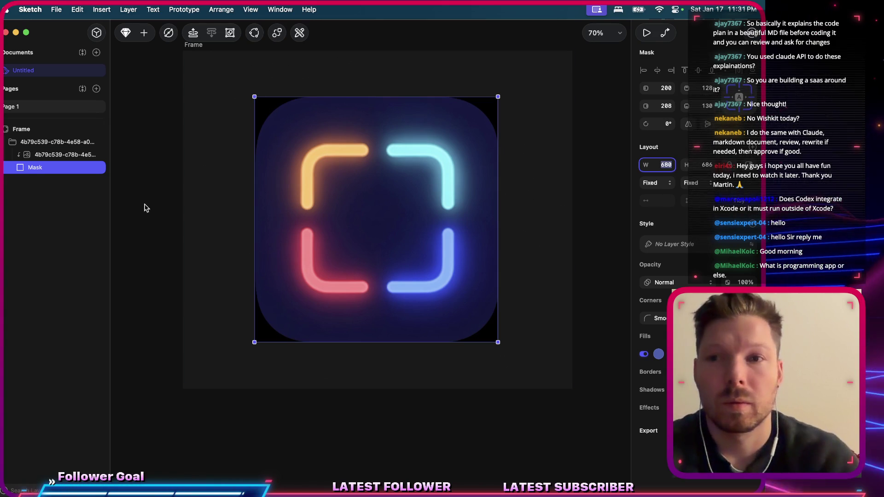
# Nudge the neon image within the mask and confirm the Mask's corners stay Smooth.
pyautogui.click(359, 180)
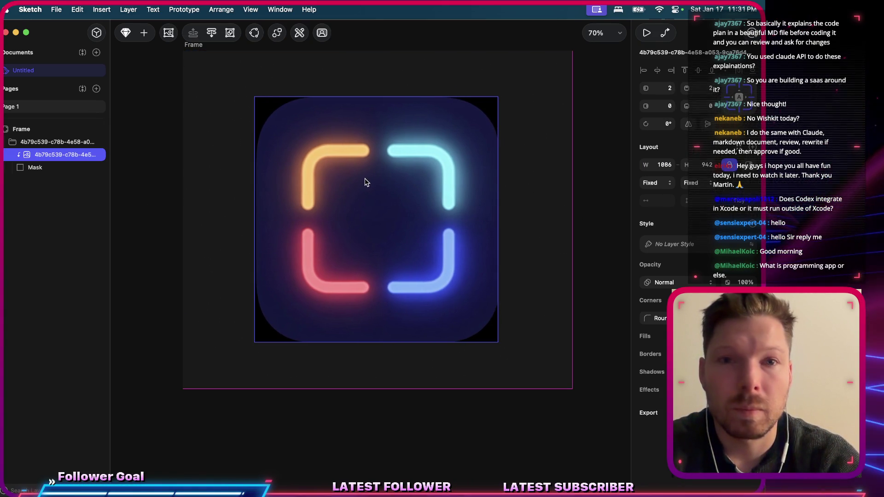
pyautogui.moveTo(365, 197); pyautogui.dragTo(361, 199)
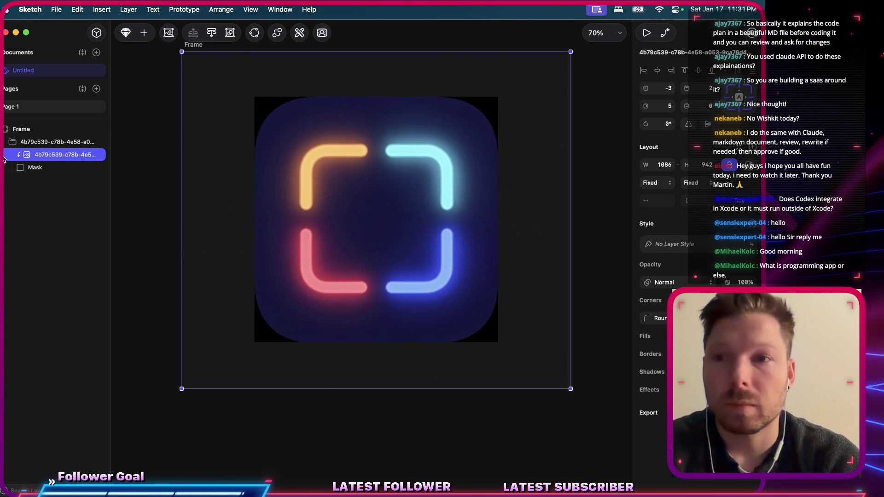
pyautogui.click(36, 167)
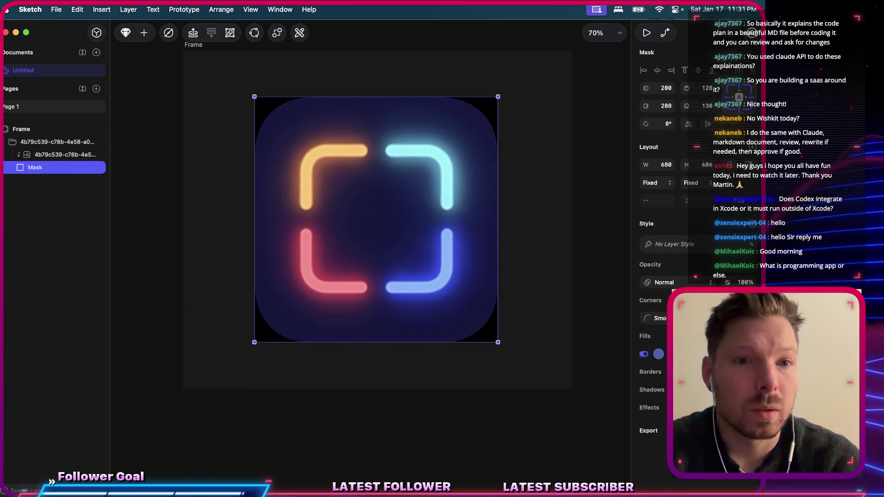
pyautogui.click(656, 318)
pyautogui.press('Escape')
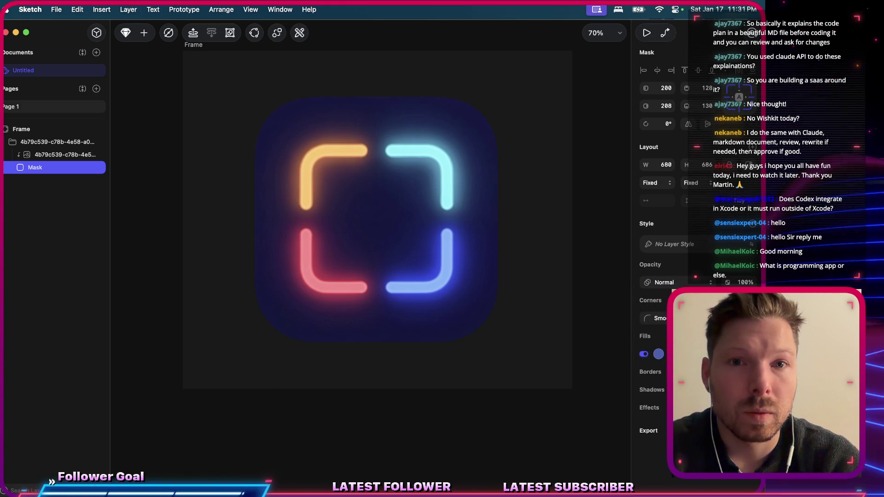
# Shrink the Frame to fit the icon at 680×686 and turn off its fill.
pyautogui.click(420, 410)
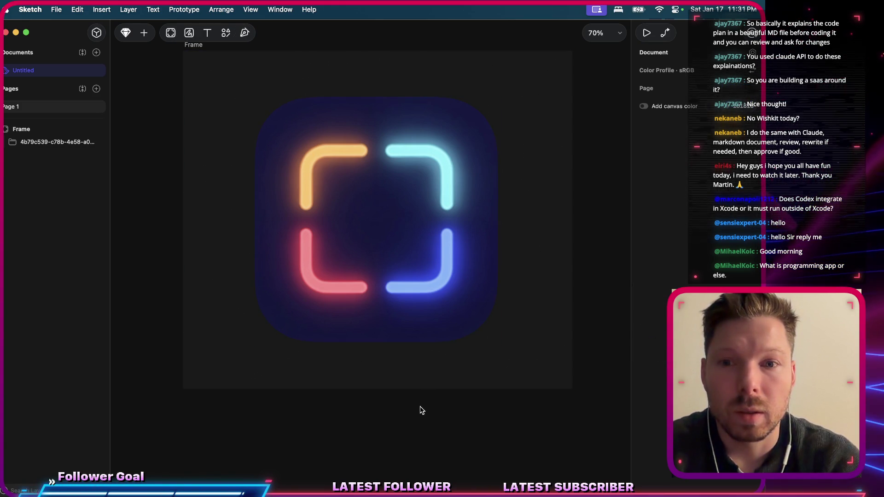
pyautogui.scroll(-3, 272, 228)
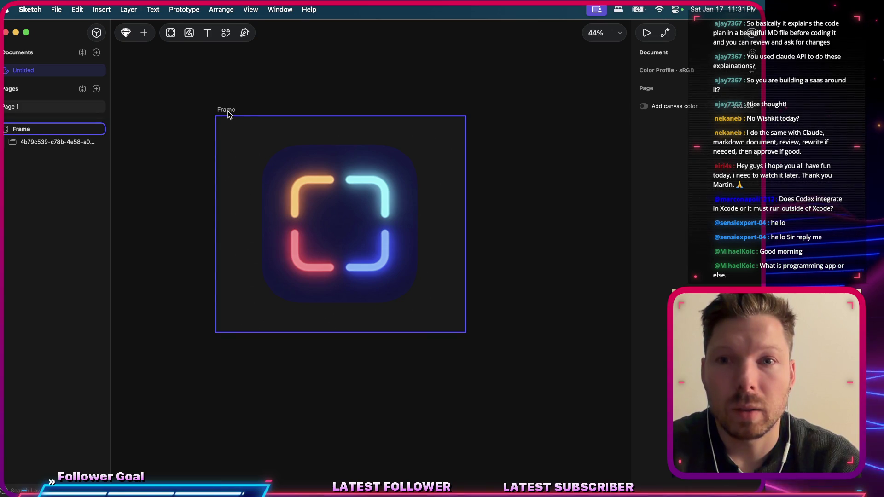
pyautogui.click(347, 181)
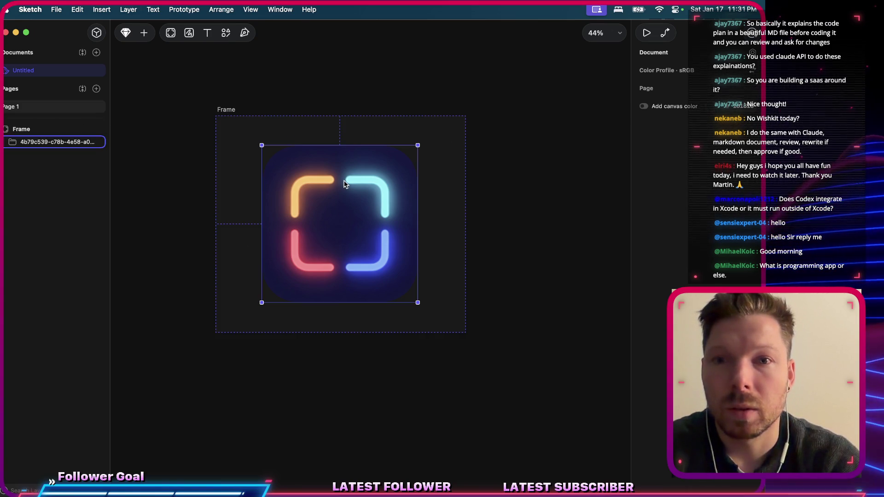
pyautogui.click(227, 109)
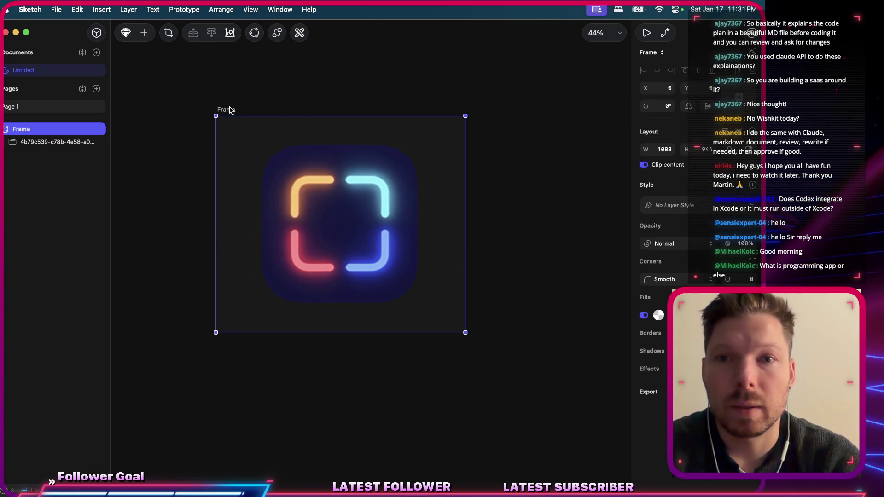
pyautogui.click(741, 136)
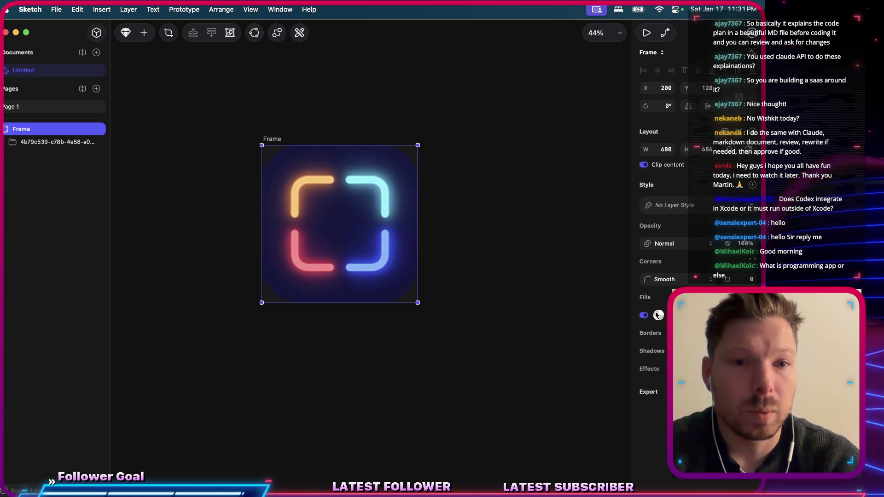
pyautogui.click(643, 315)
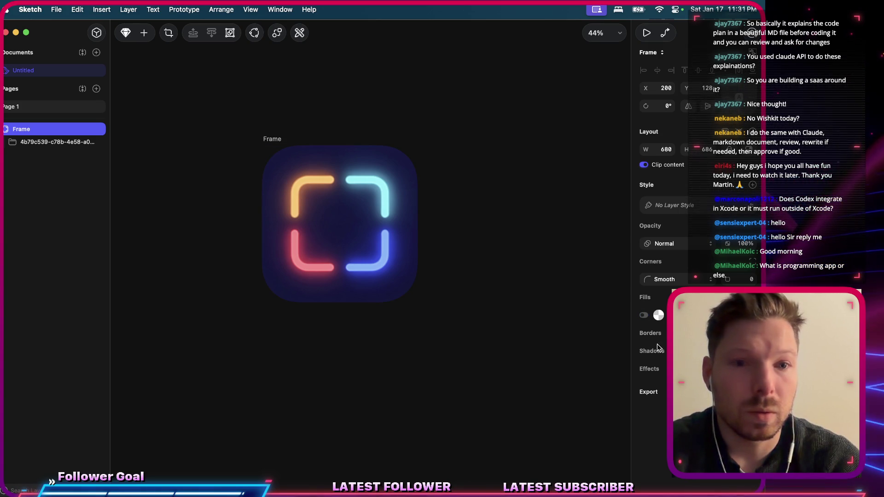
# Export the Frame to the Desktop as readmarkdown-icon.png.
pyautogui.scroll(-2, 668, 207)
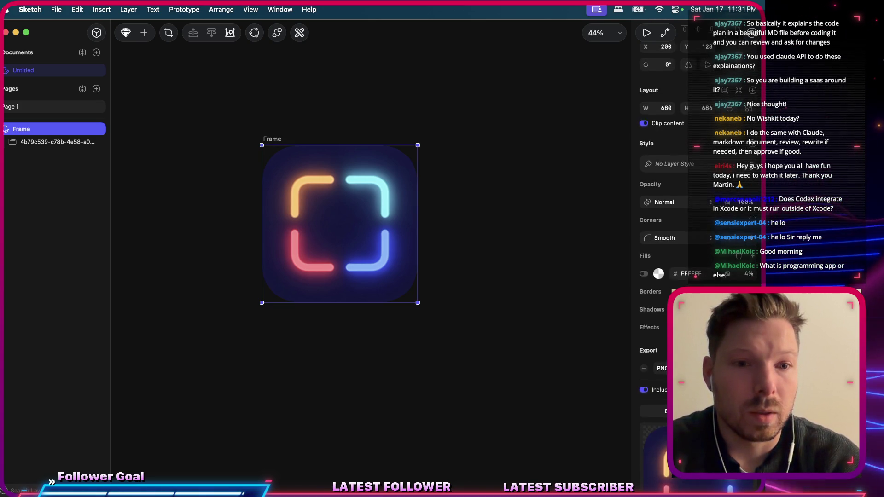
pyautogui.scroll(-2, 658, 207)
pyautogui.click(663, 365)
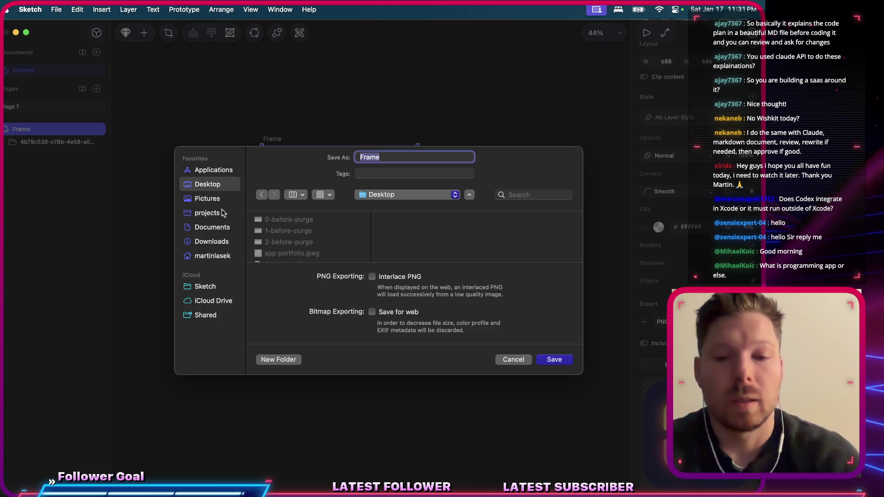
pyautogui.write('readmarkdown-ap')
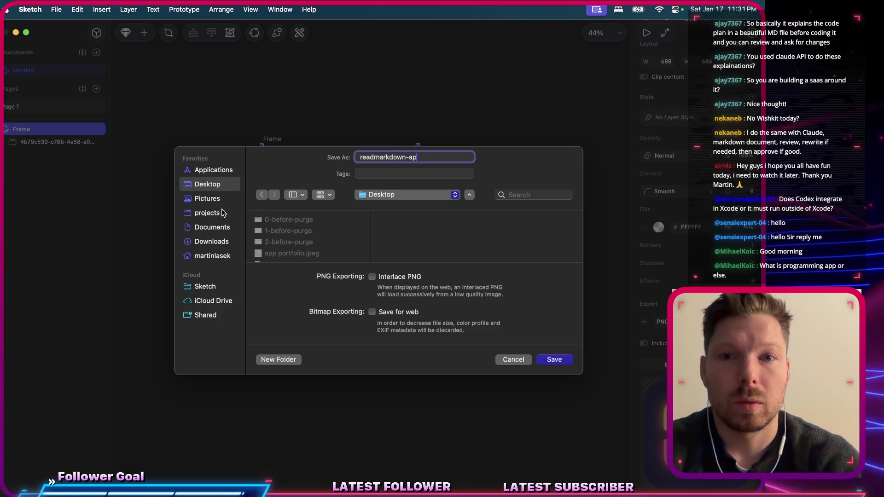
pyautogui.write('-icon')
pyautogui.press('Return')
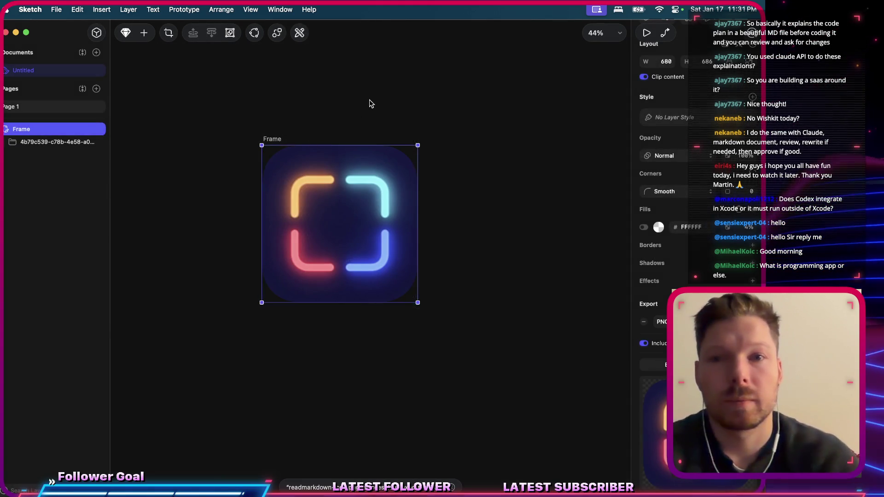
pyautogui.click(370, 103)
pyautogui.press('super+Tab')
pyautogui.press('super+Tab')
pyautogui.press('super+Tab')
pyautogui.press('super+Tab')
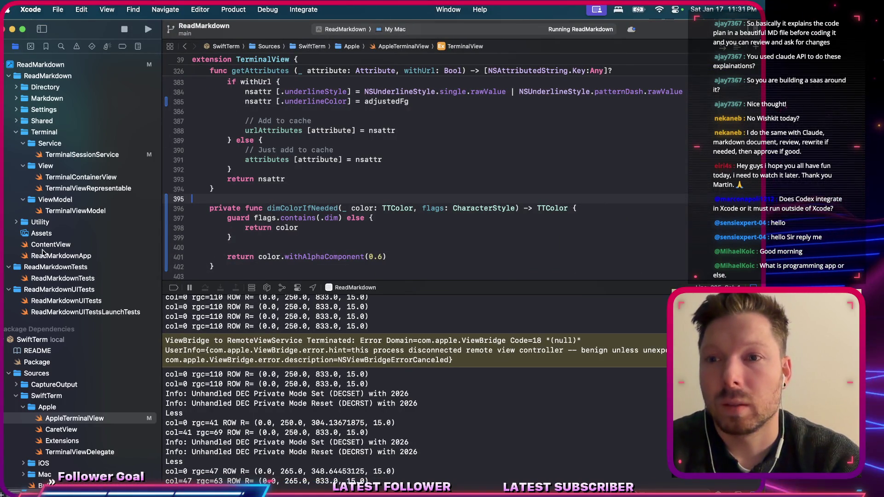
# Open Assets' AppIcon set and enlarge its editor to show the 16pt–512pt macOS slots.
pyautogui.click(42, 233)
pyautogui.click(203, 76)
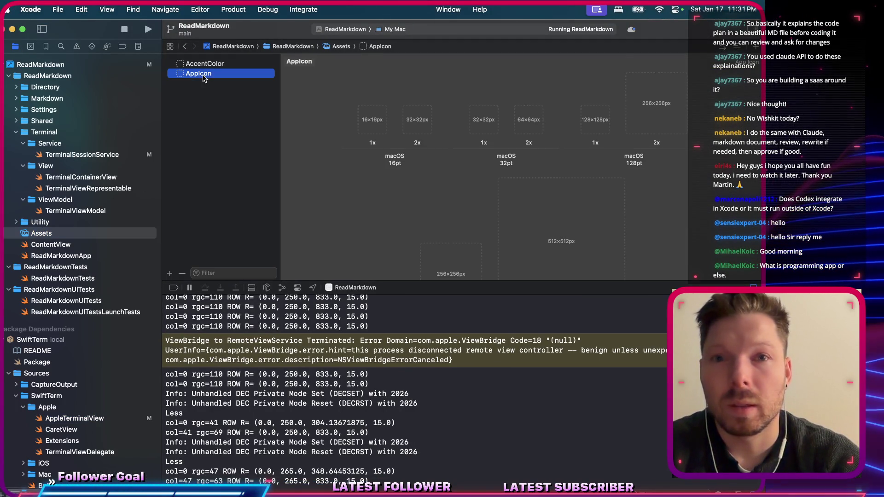
pyautogui.scroll(-5, 509, 159)
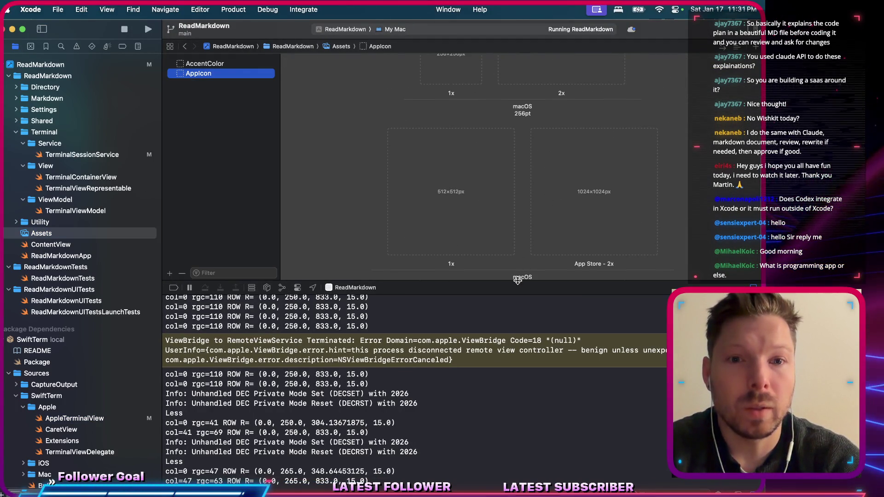
pyautogui.moveTo(517, 280); pyautogui.dragTo(519, 394)
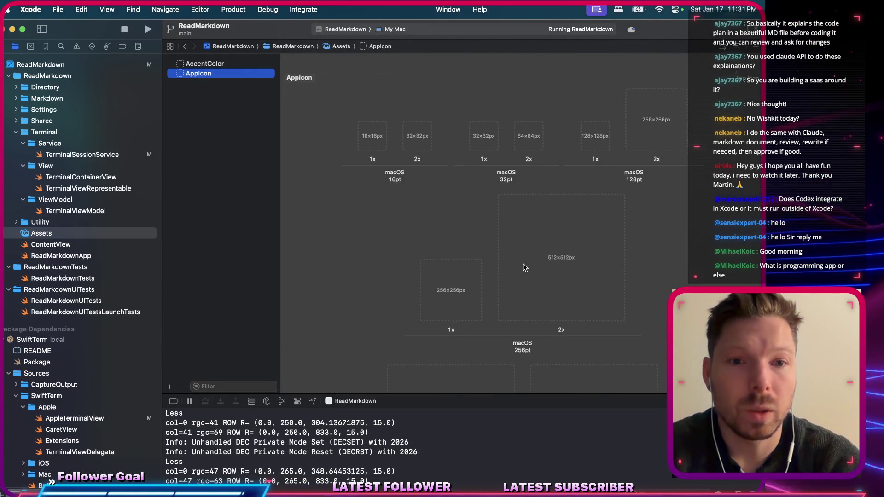
pyautogui.scroll(-1, 523, 267)
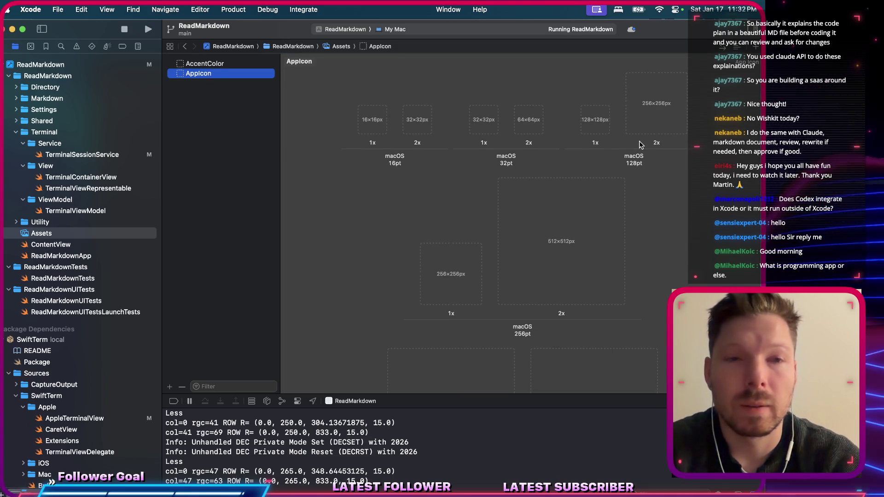
pyautogui.scroll(-3, 638, 145)
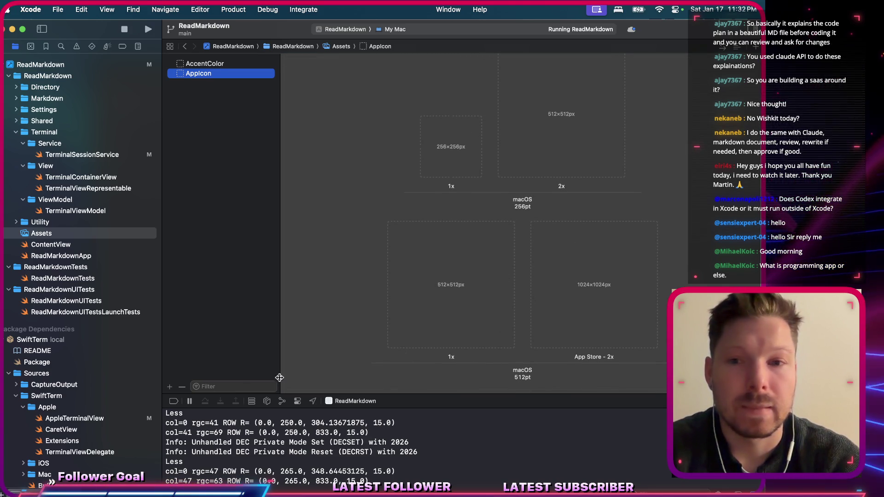
# Add a macOS generic Icon asset and a new AppIcon 1 app icon set to the catalog.
pyautogui.click(169, 387)
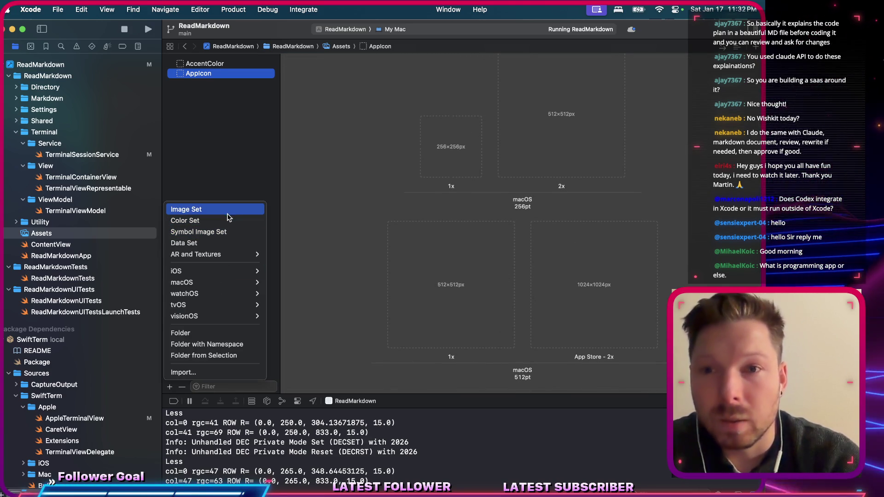
pyautogui.moveTo(237, 281)
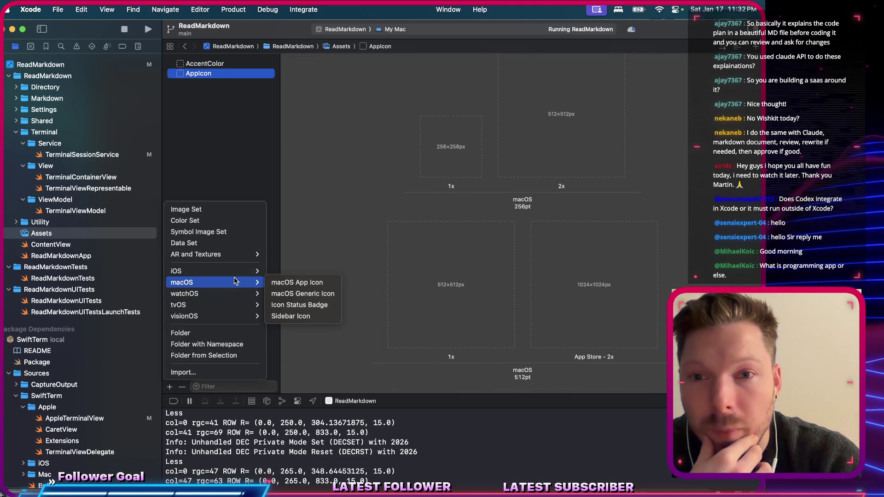
pyautogui.click(321, 294)
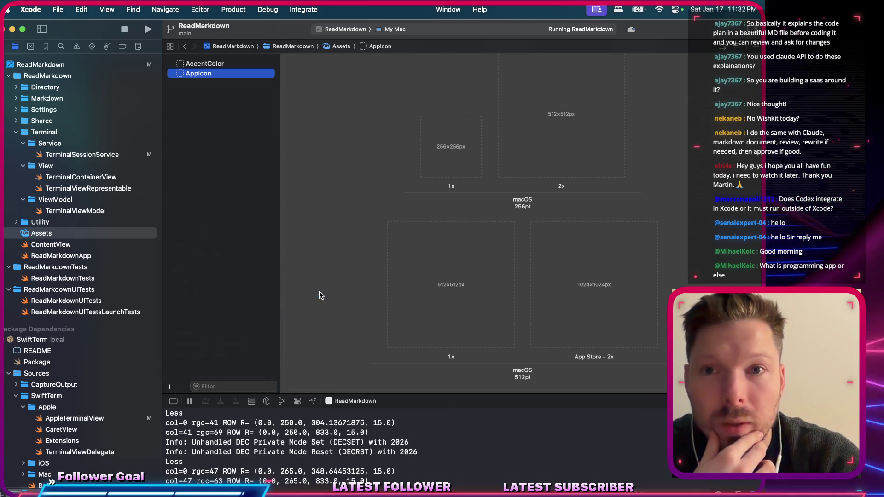
pyautogui.click(216, 103)
pyautogui.click(170, 386)
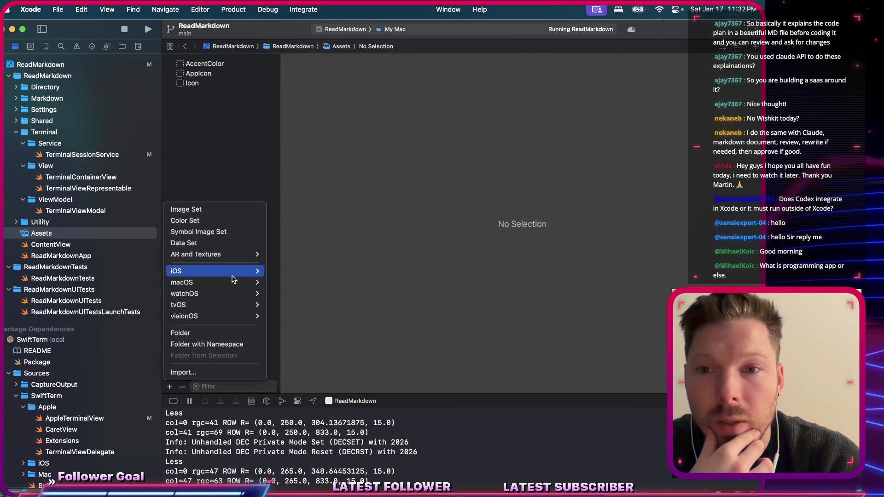
pyautogui.moveTo(248, 282)
pyautogui.click(282, 283)
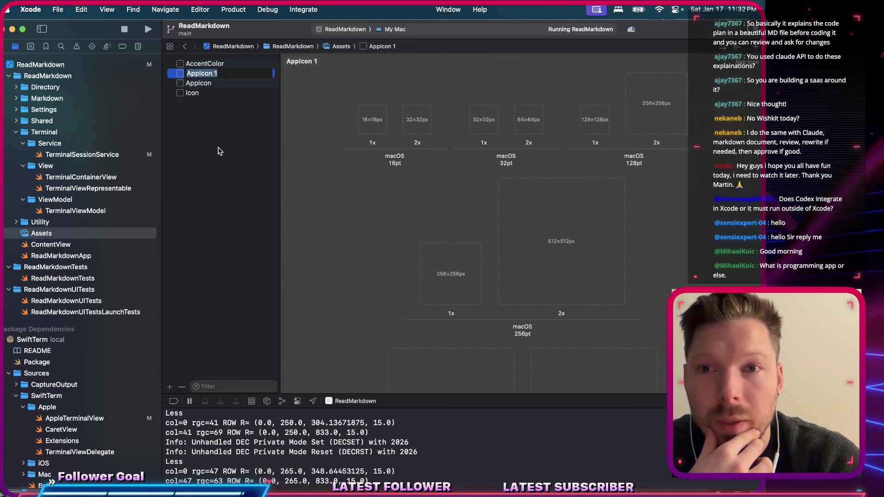
pyautogui.click(228, 166)
# Delete the AppIcon 1 and Icon assets, then select AppIcon's 1024×1024 App Store slot.
pyautogui.click(214, 74)
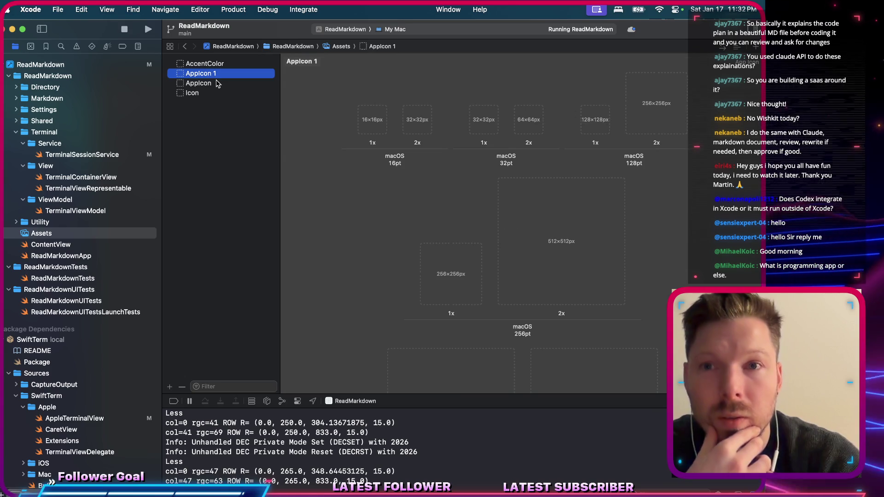
pyautogui.press('BackSpace')
pyautogui.click(210, 86)
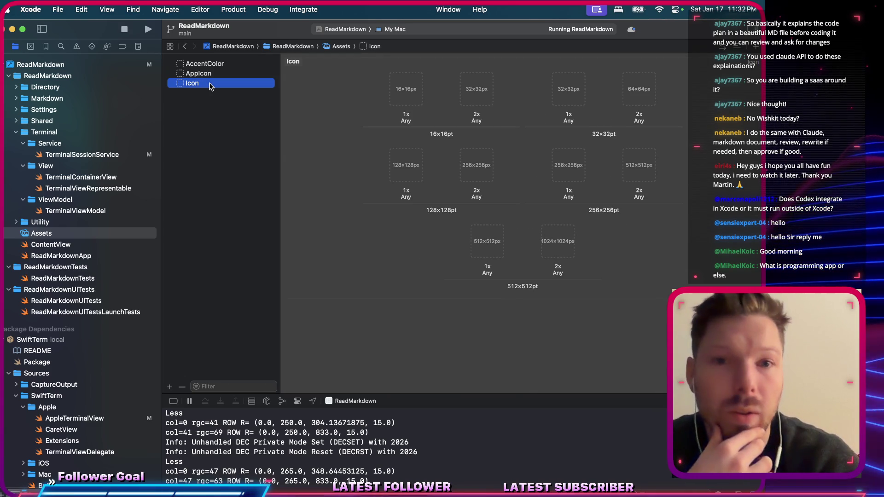
pyautogui.press('BackSpace')
pyautogui.click(207, 76)
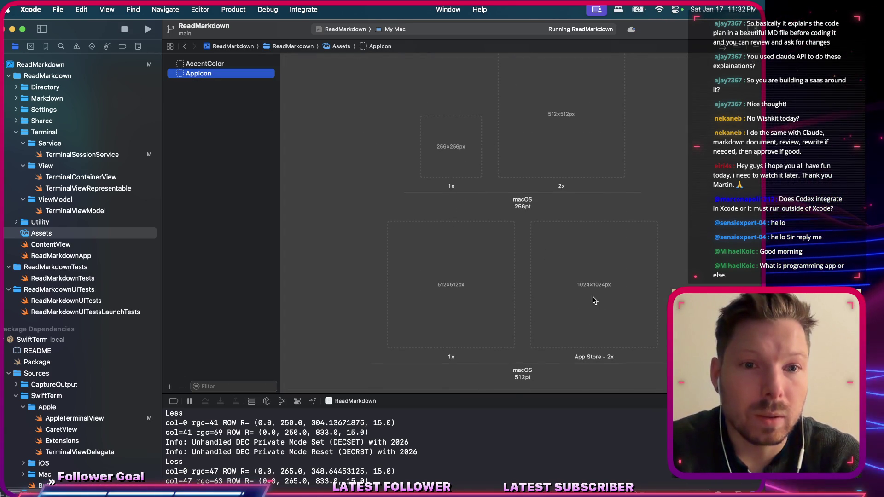
pyautogui.click(593, 300)
# In Sketch, set the Frame's width to 1024.
pyautogui.press('super+Tab')
pyautogui.press('super+Tab')
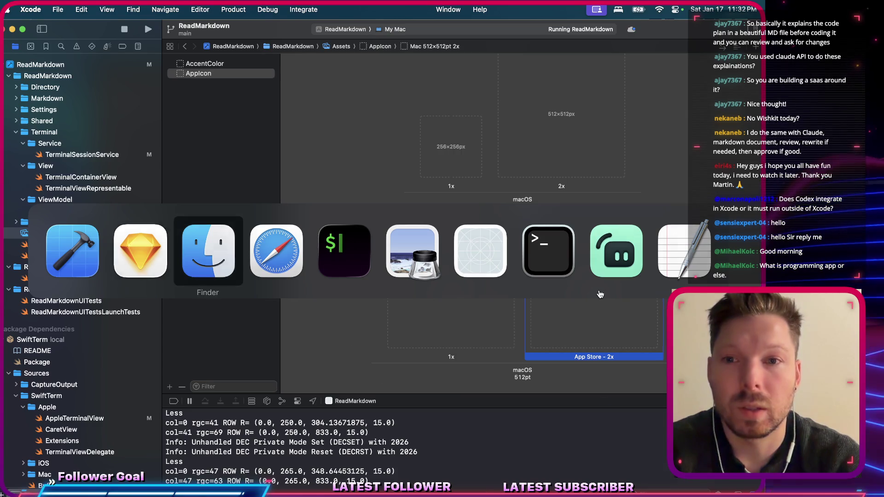
pyautogui.press('super+shift+Tab')
pyautogui.click(306, 167)
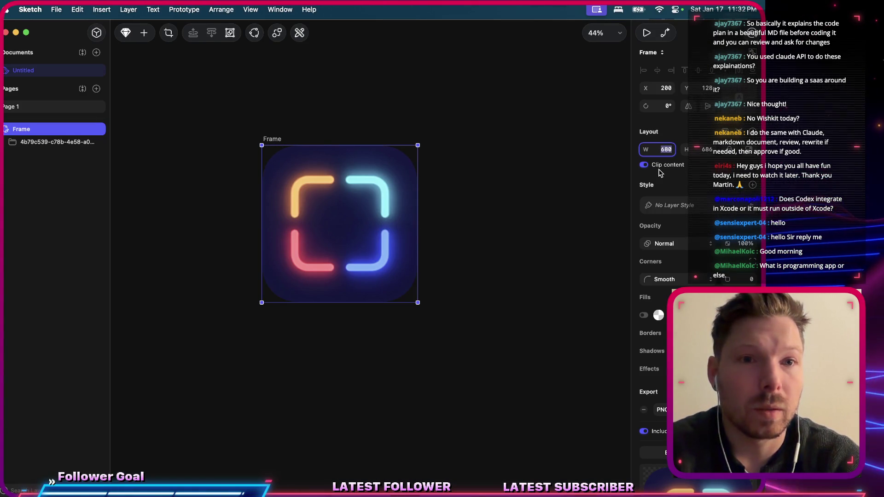
pyautogui.write('1024')
pyautogui.press('Return')
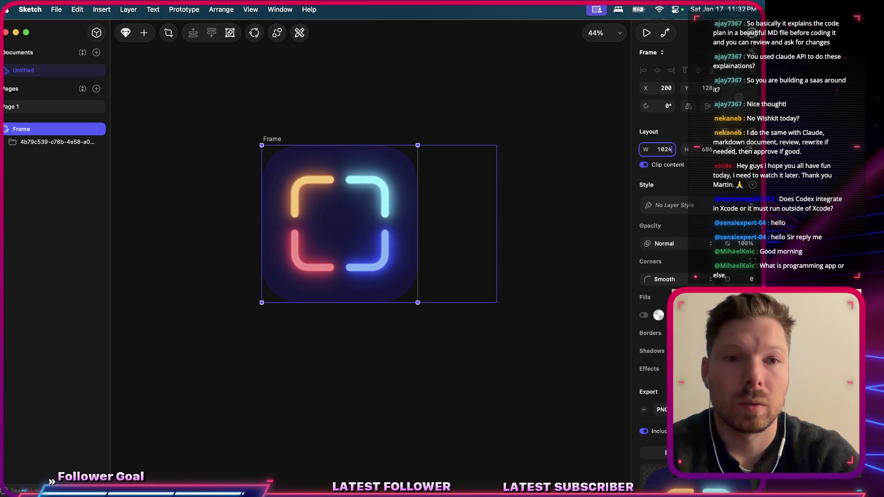
pyautogui.press('Return')
pyautogui.hotkey('ctrl', 'z')
pyautogui.click(211, 137)
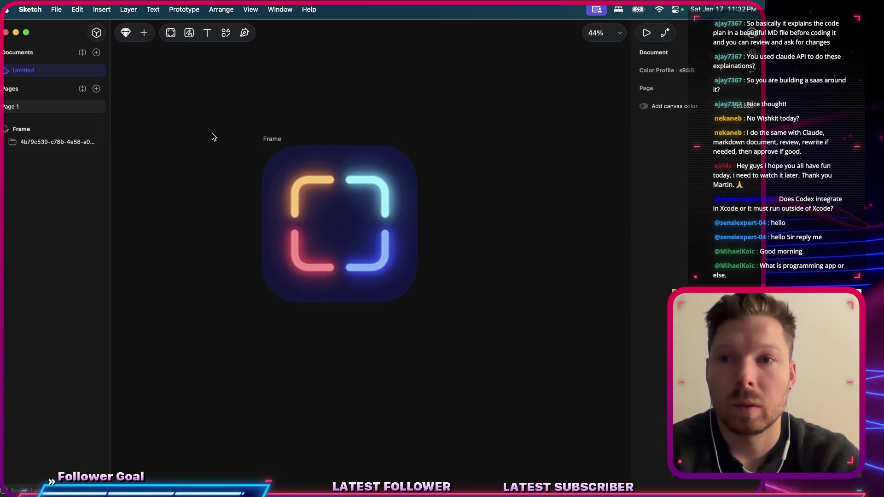
pyautogui.click(88, 142)
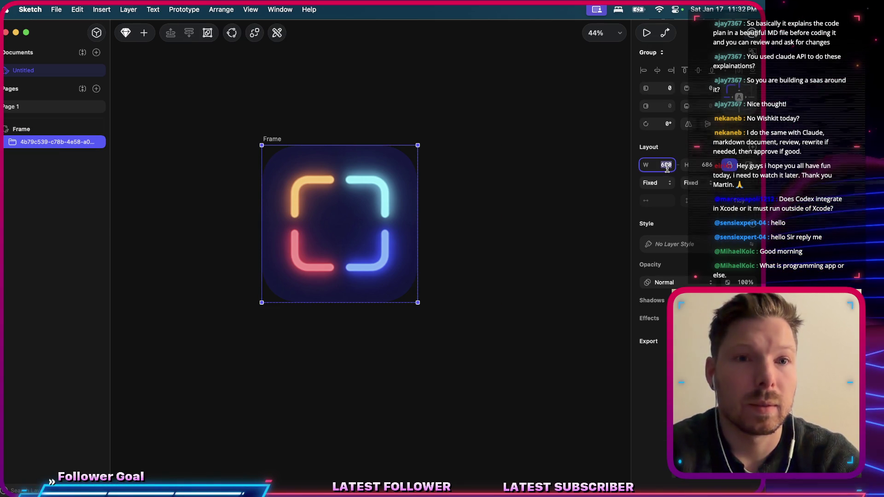
pyautogui.write('1024')
pyautogui.press('Return')
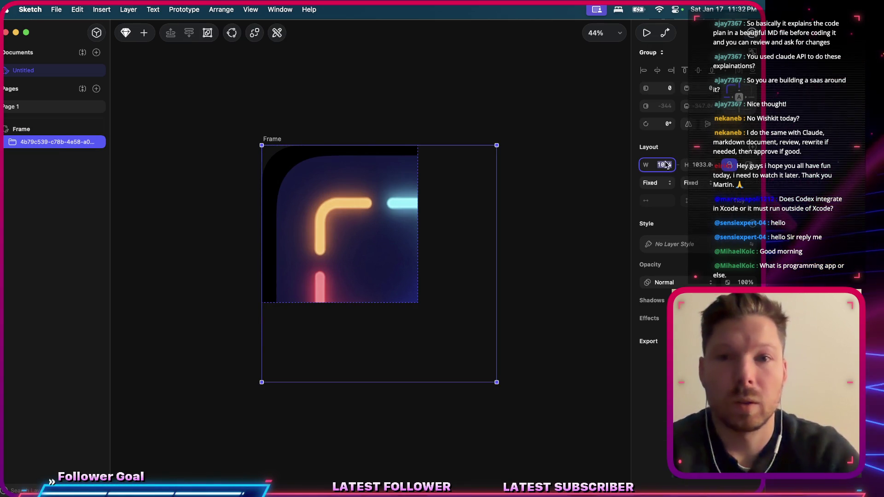
pyautogui.click(469, 99)
pyautogui.click(272, 139)
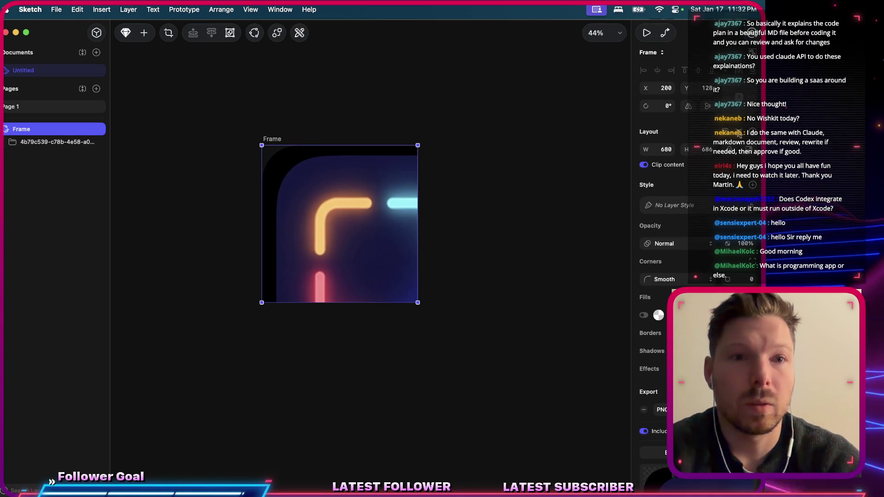
pyautogui.hotkey('ctrl', 'shift', 'z')
pyautogui.click(391, 114)
pyautogui.click(319, 225)
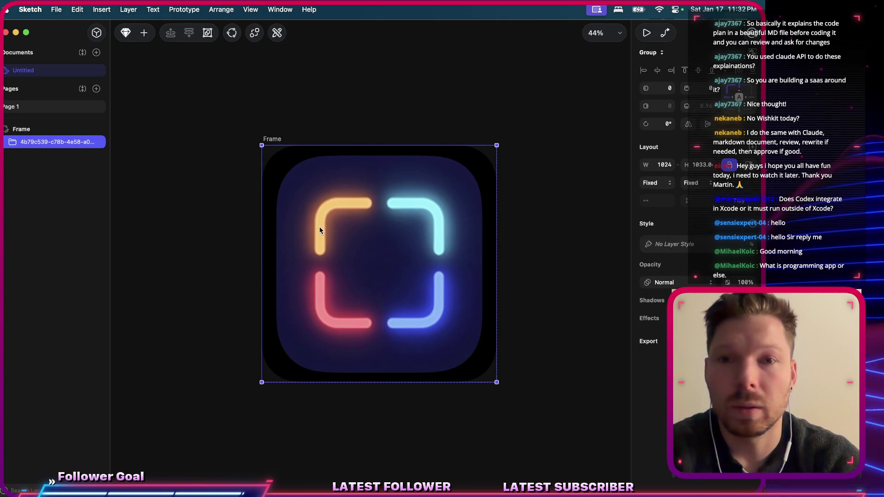
pyautogui.hotkey('ctrl', 'z')
pyautogui.click(101, 166)
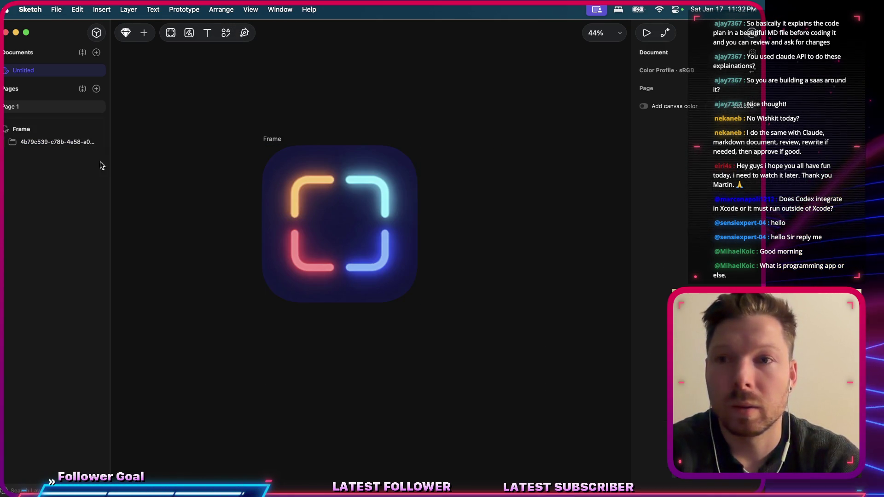
pyautogui.click(8, 142)
pyautogui.click(56, 154)
pyautogui.keyDown('shift'); pyautogui.click(44, 167); pyautogui.keyUp('shift')
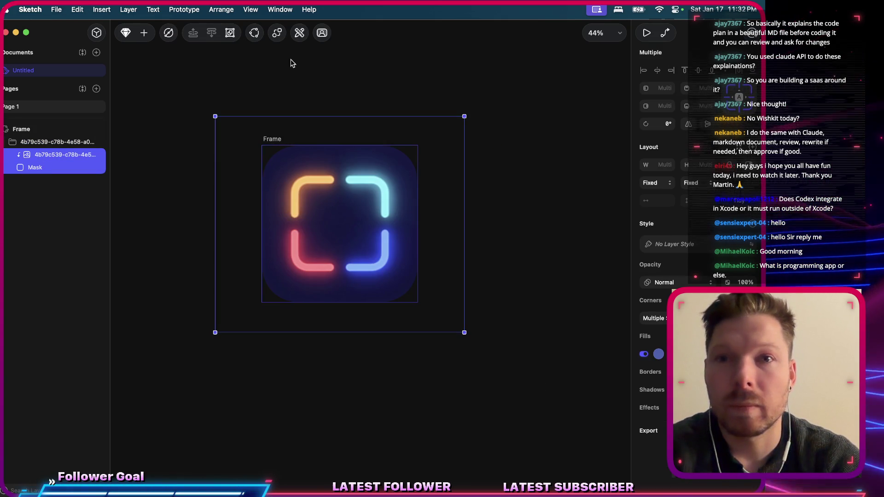
pyautogui.click(299, 32)
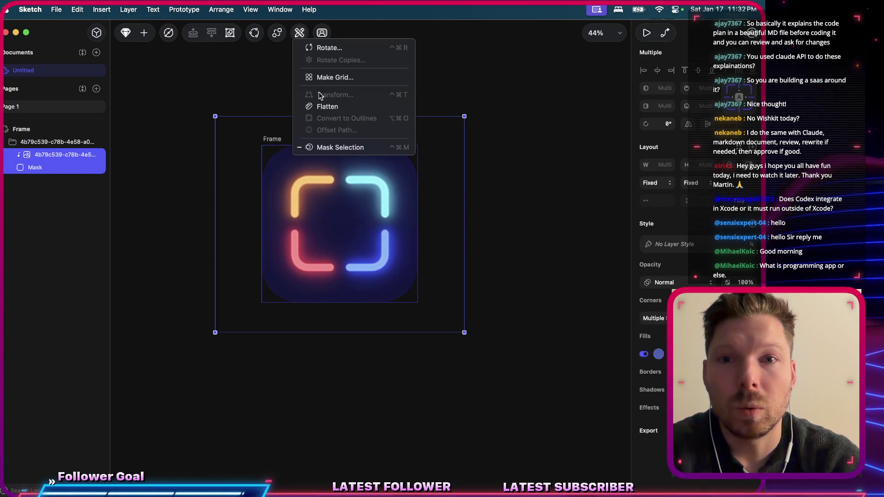
pyautogui.click(328, 106)
pyautogui.click(204, 139)
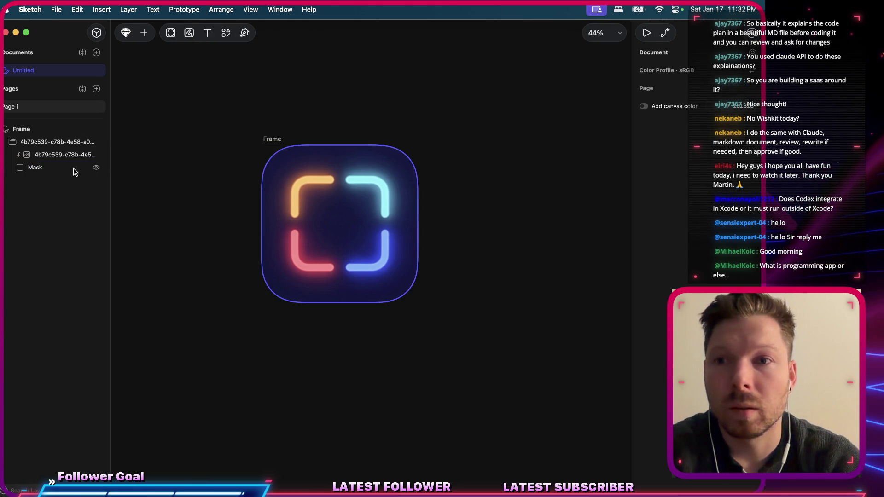
pyautogui.click(69, 155)
pyautogui.click(32, 145)
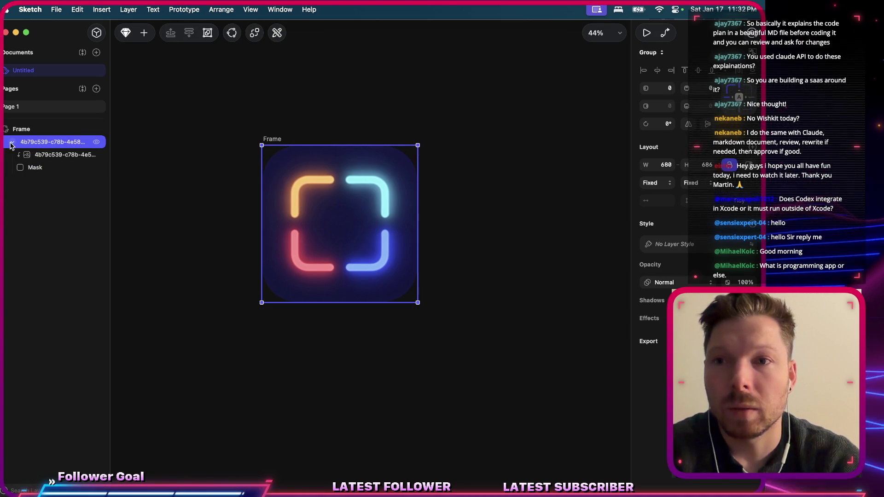
pyautogui.click(12, 143)
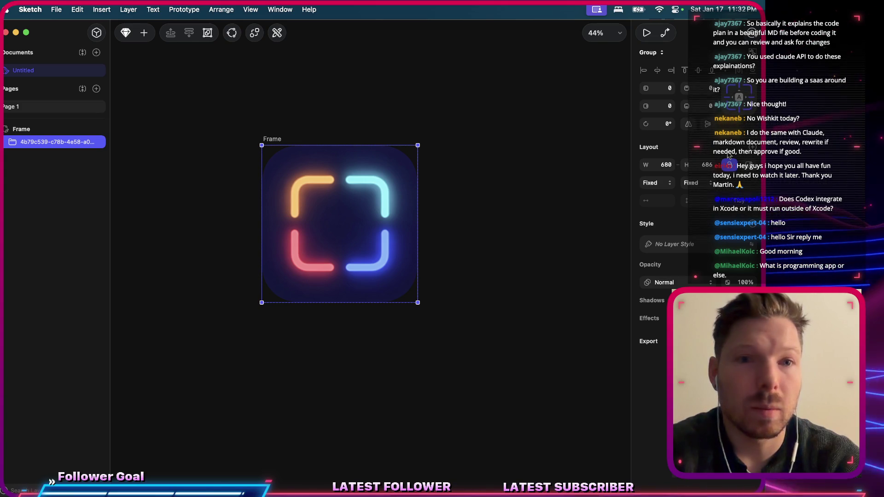
pyautogui.click(667, 165)
pyautogui.write('24')
pyautogui.press('Return')
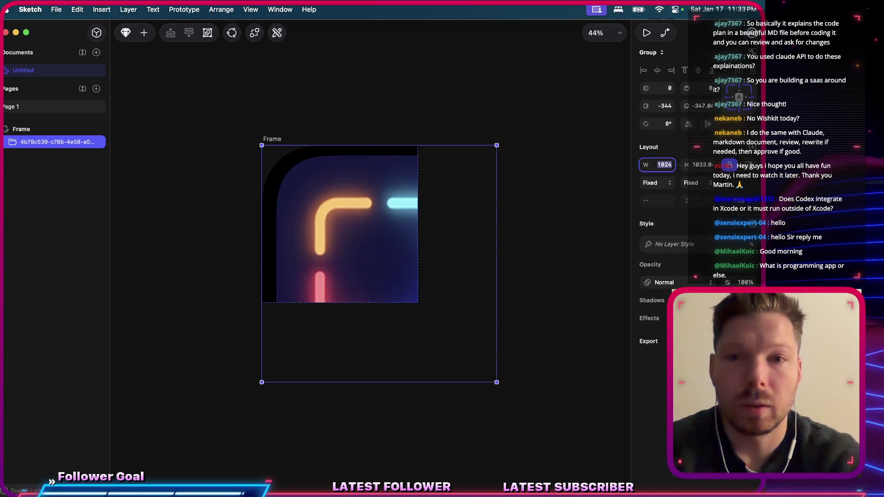
pyautogui.hotkey('ctrl', 'z')
# Resize the Frame to 1024 × 1024 in the inspector, leaving the 680 × 686 icon group unchanged.
pyautogui.click(333, 124)
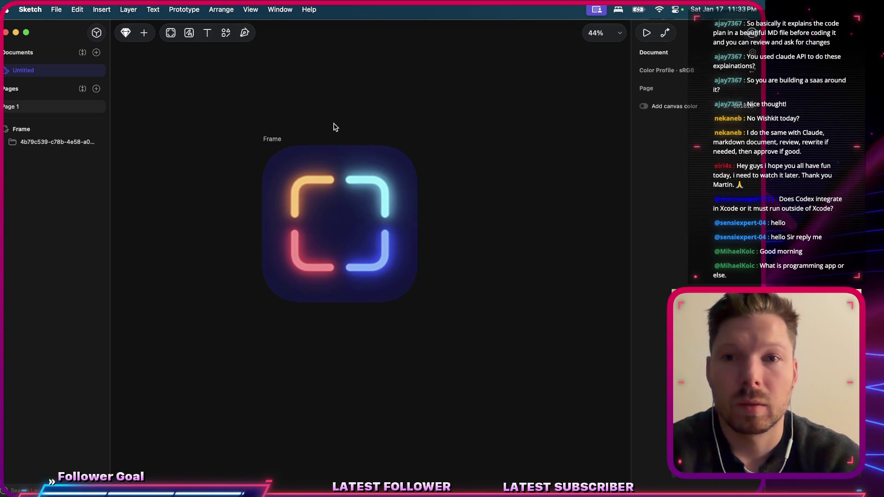
pyautogui.click(272, 139)
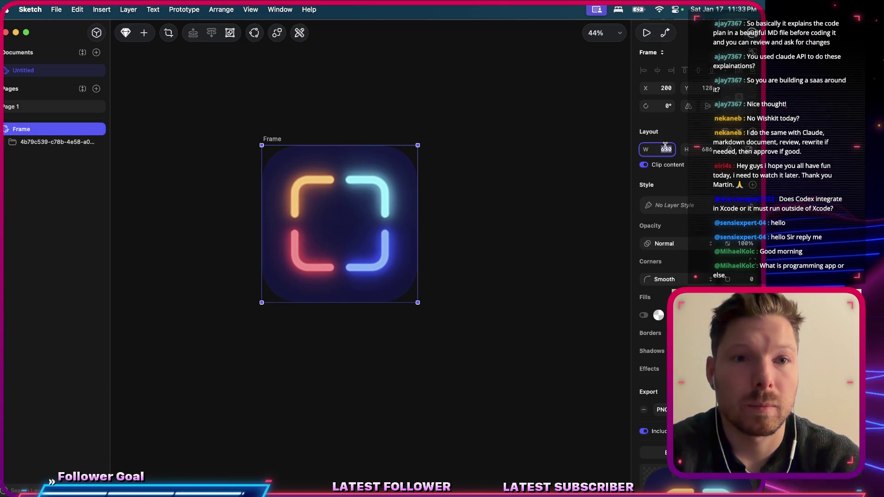
pyautogui.write('1024')
pyautogui.press('Return')
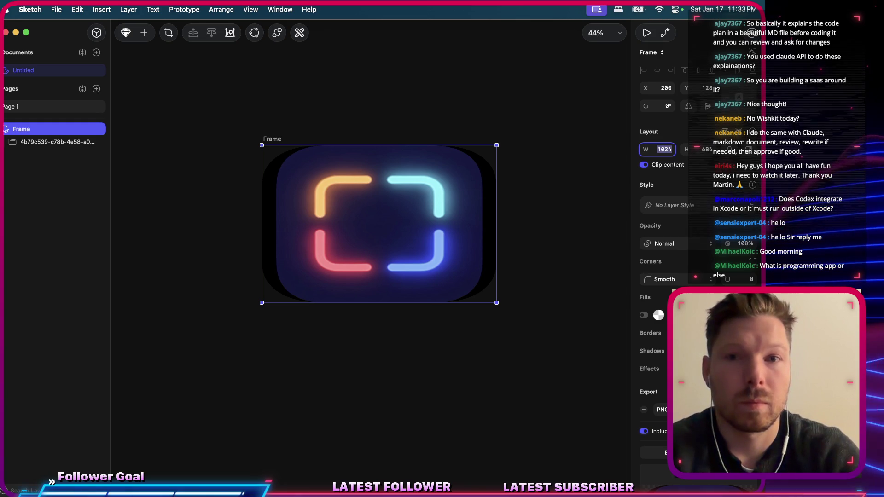
pyautogui.hotkey('ctrl', 'z')
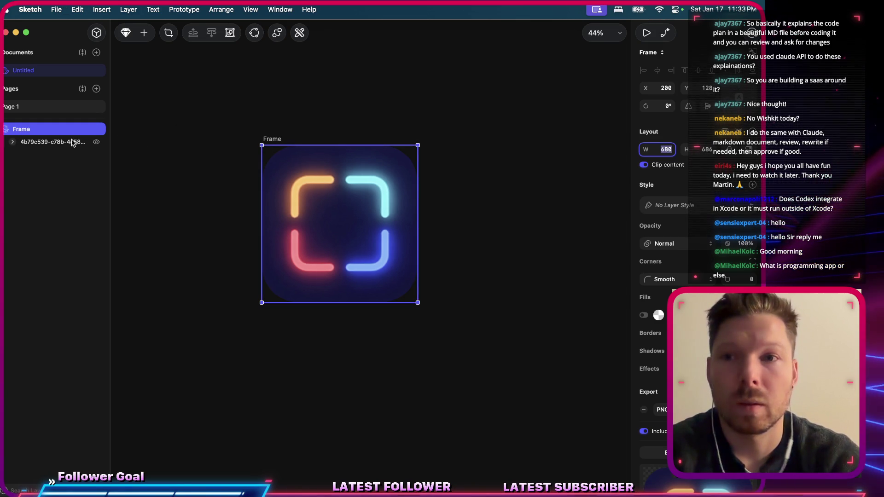
pyautogui.click(73, 142)
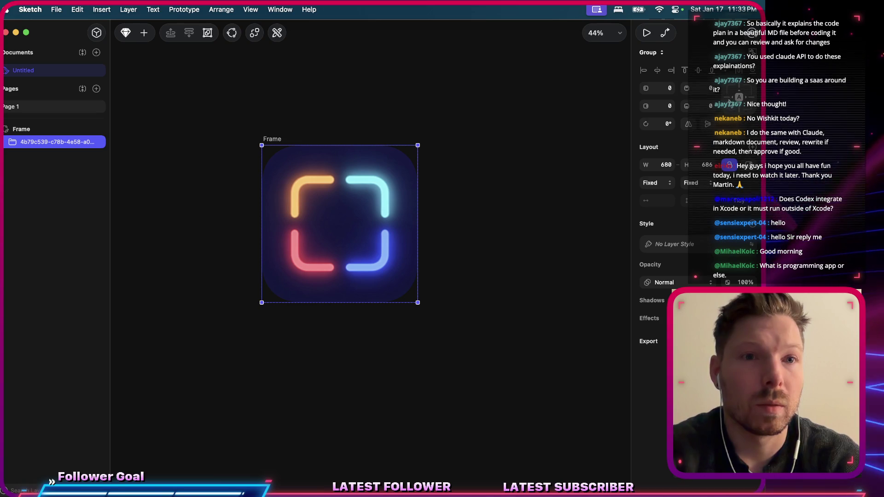
pyautogui.click(275, 140)
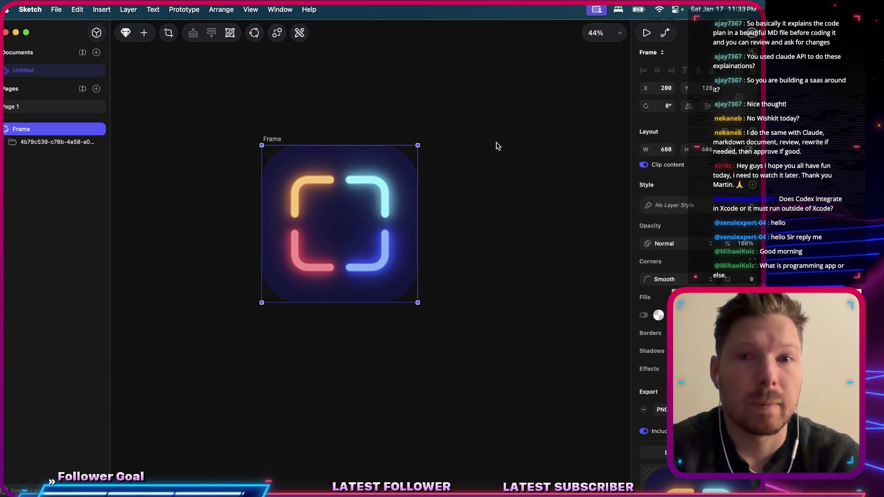
pyautogui.click(664, 149)
pyautogui.write('102')
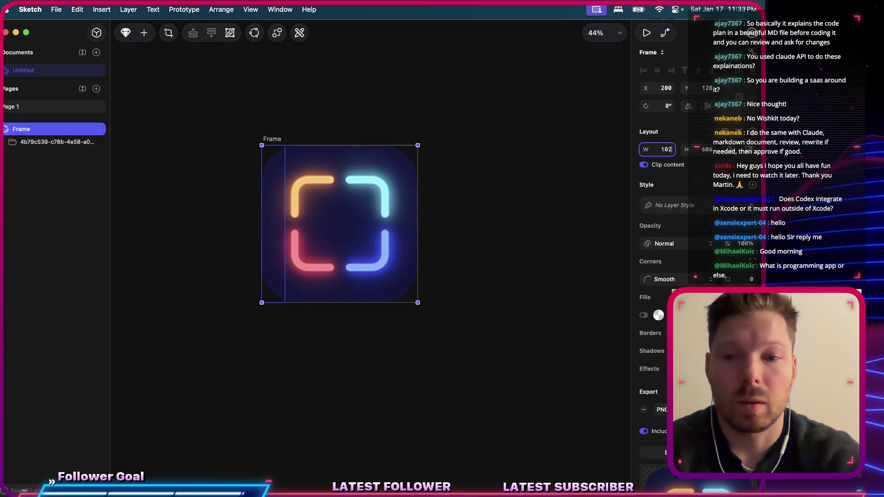
pyautogui.write('4')
pyautogui.press('Tab')
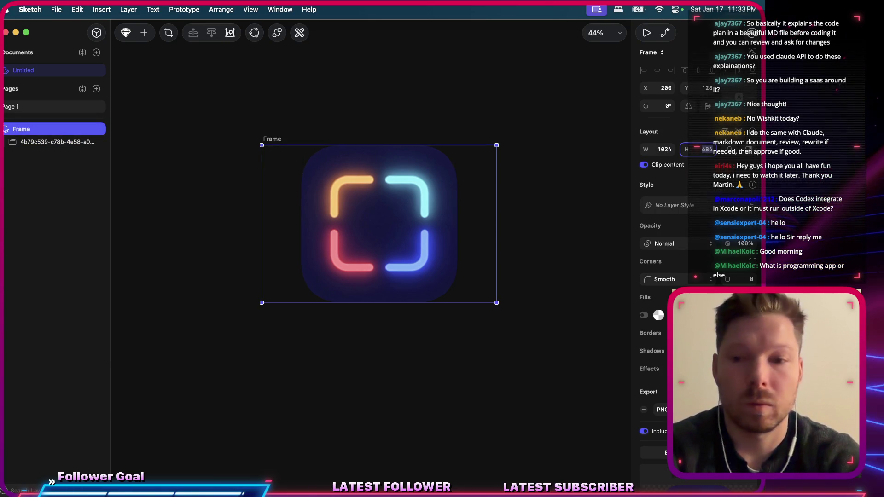
pyautogui.write('1024')
pyautogui.press('Return')
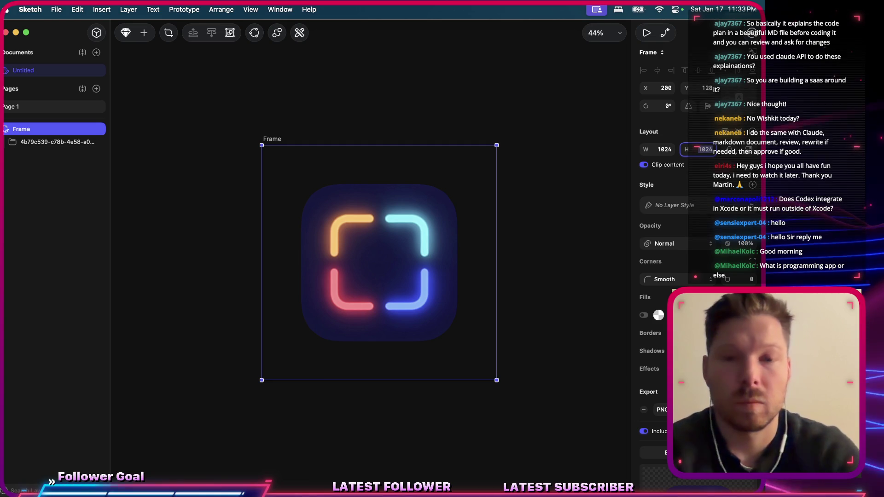
# Scale the icon group proportionally to a width of 857 with the Scale tool.
pyautogui.click(417, 265)
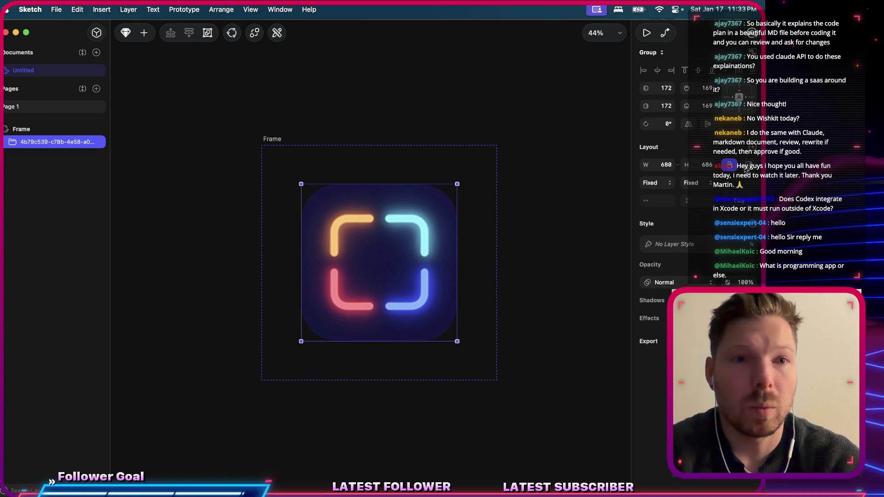
pyautogui.press('ctrl+super+s')
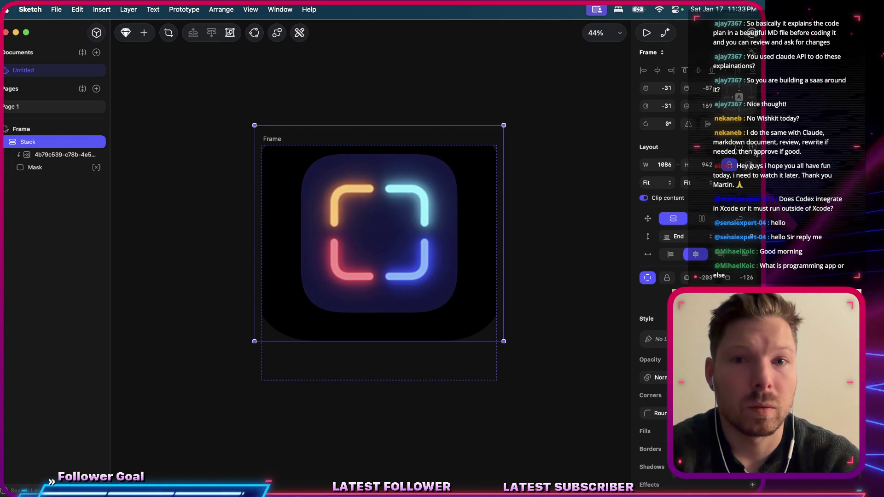
pyautogui.press('super+z')
pyautogui.click(403, 148)
pyautogui.click(404, 218)
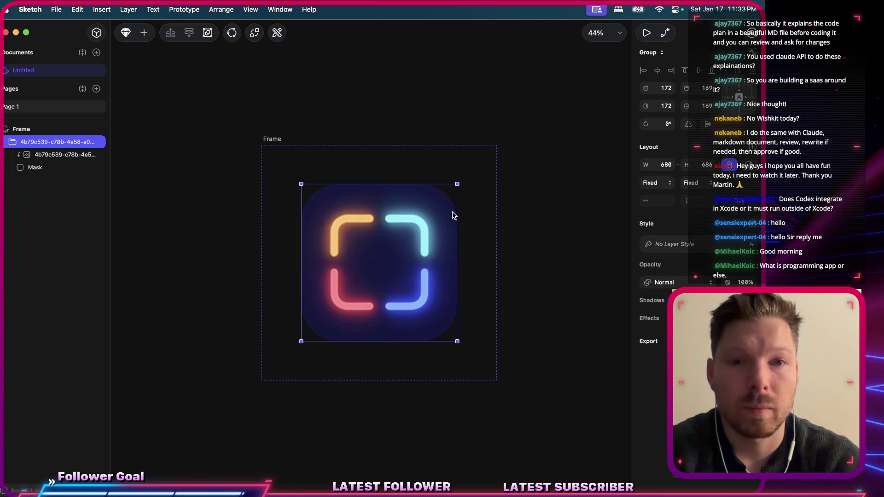
pyautogui.press('super+k')
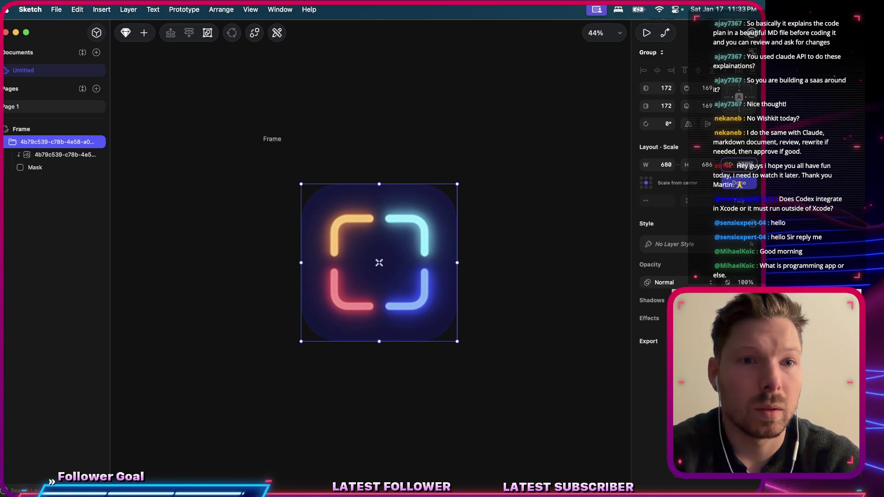
pyautogui.write('857')
pyautogui.press('Return')
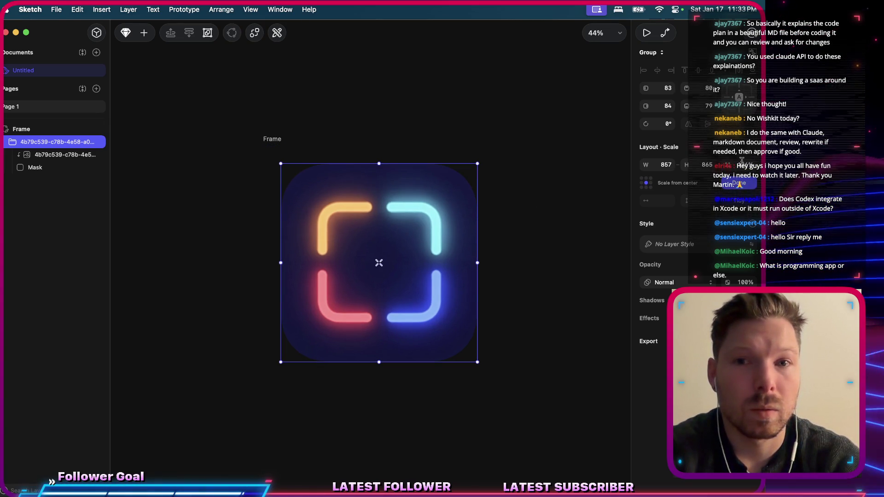
# Drag the icon group larger to about 916 × 924 and centre it in the Frame.
pyautogui.moveTo(477, 163); pyautogui.dragTo(491, 150)
pyautogui.click(646, 183)
pyautogui.click(420, 246)
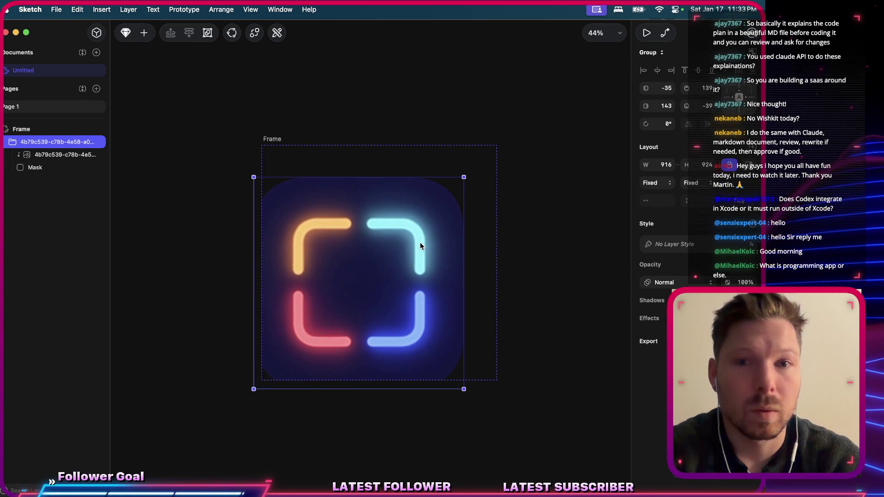
pyautogui.moveTo(375, 251)
pyautogui.mouseDown()
pyautogui.moveTo(407, 239)
pyautogui.moveTo(395, 231)
pyautogui.mouseUp()
pyautogui.moveTo(377, 367); pyautogui.dragTo(376, 378)
pyautogui.moveTo(374, 157); pyautogui.dragTo(374, 146)
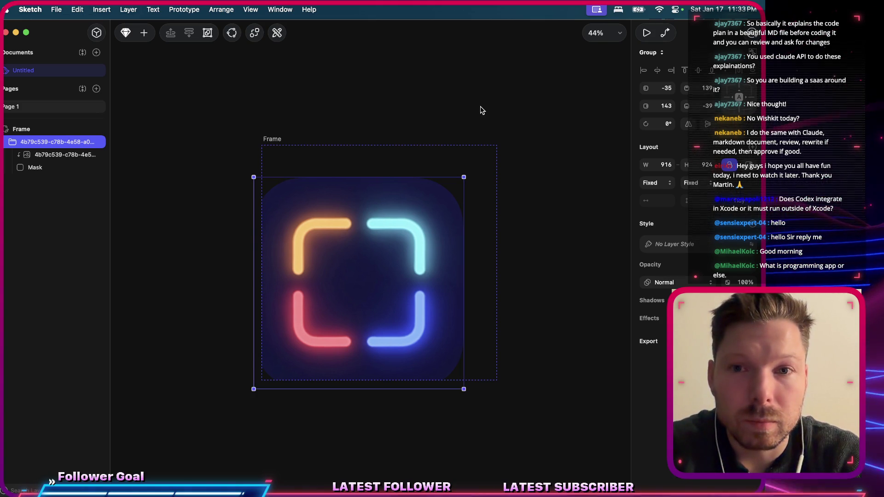
# Check the widths of the image and Mask layers inside the icon group.
pyautogui.click(90, 156)
pyautogui.click(662, 164)
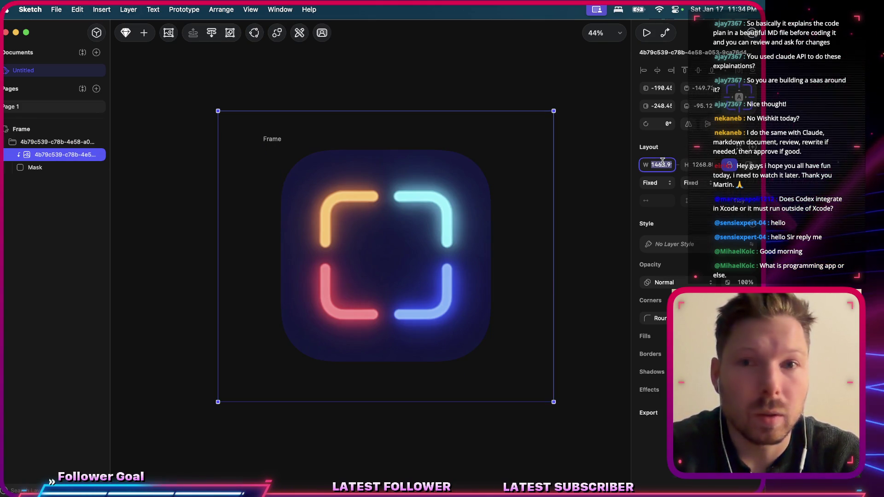
pyautogui.click(341, 95)
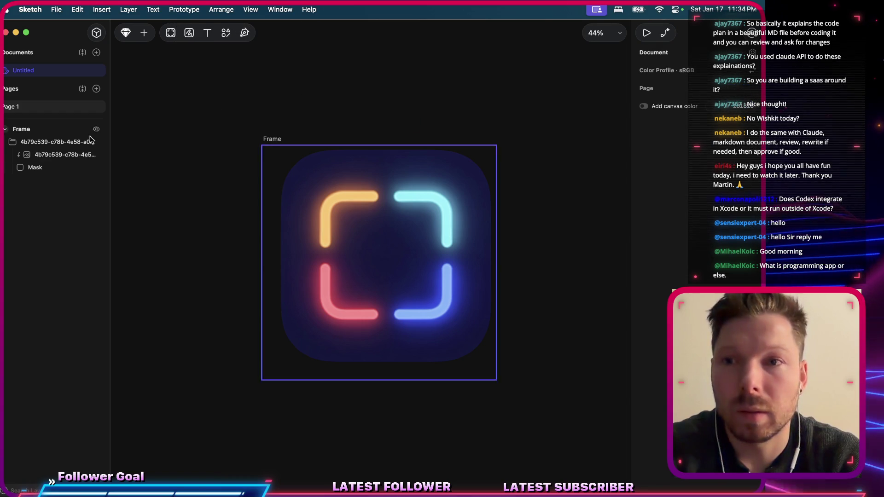
pyautogui.click(33, 169)
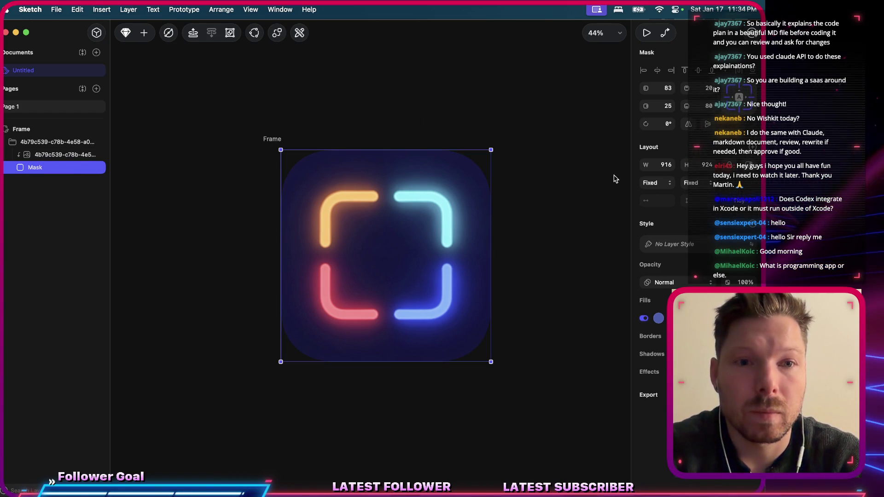
pyautogui.click(658, 165)
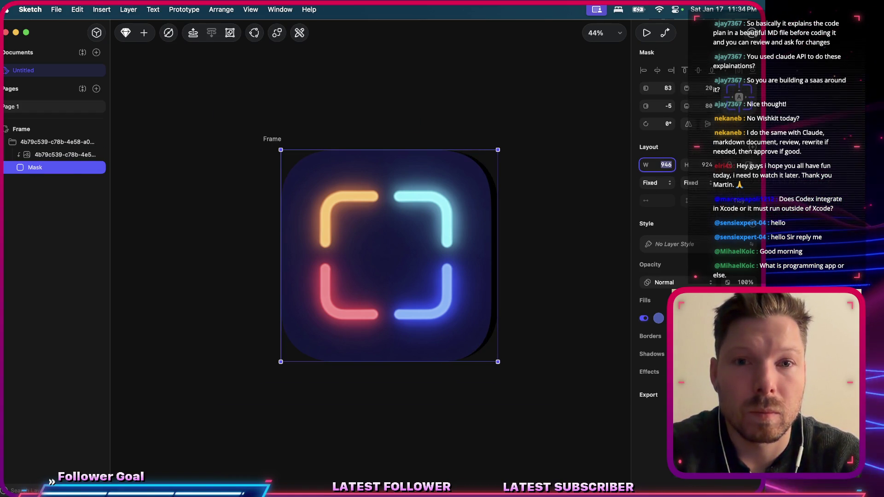
pyautogui.click(315, 164)
# Undo the enlargement so the icon group returns to 680 × 686.
pyautogui.click(414, 79)
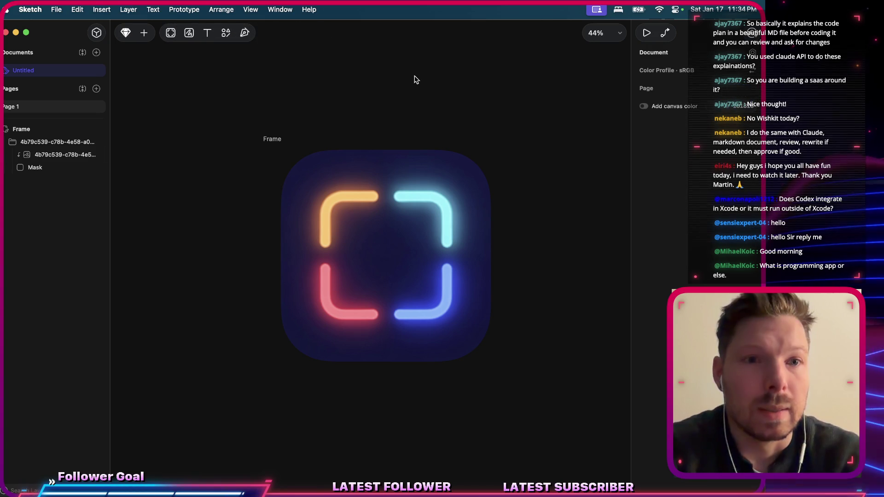
pyautogui.click(59, 143)
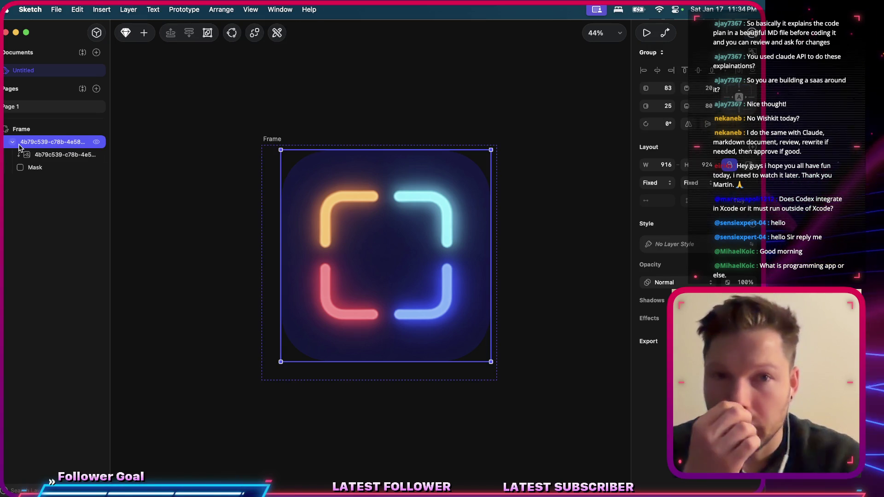
pyautogui.press('super+z')
pyautogui.press('super+z')
pyautogui.press('super+z')
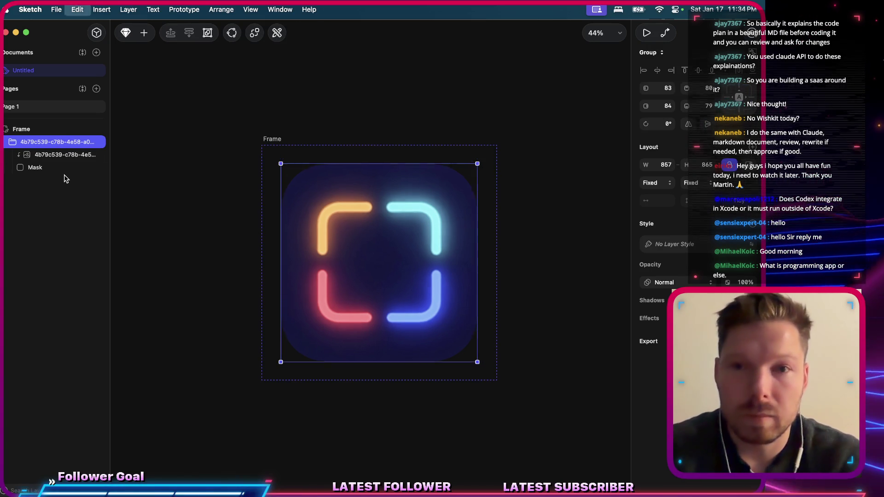
pyautogui.press('super+z')
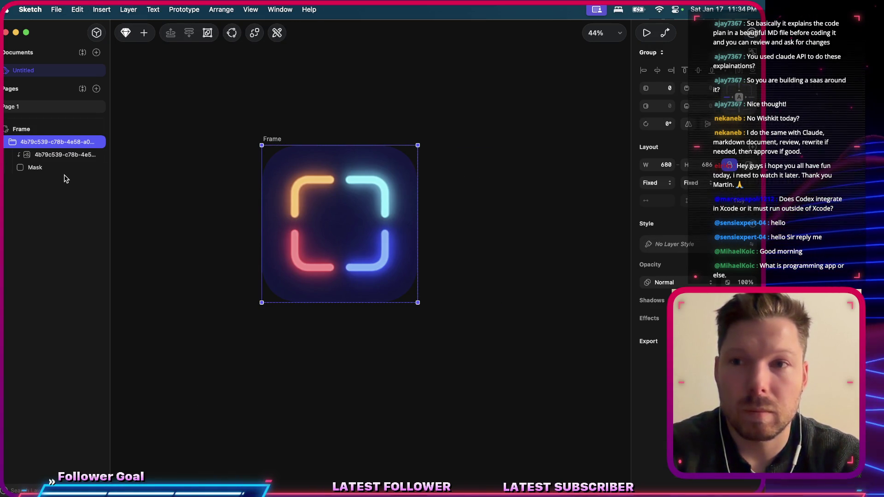
pyautogui.click(66, 179)
# Draw a new white Frame 2 beside the icon.
pyautogui.hscroll(5, 207, 147)
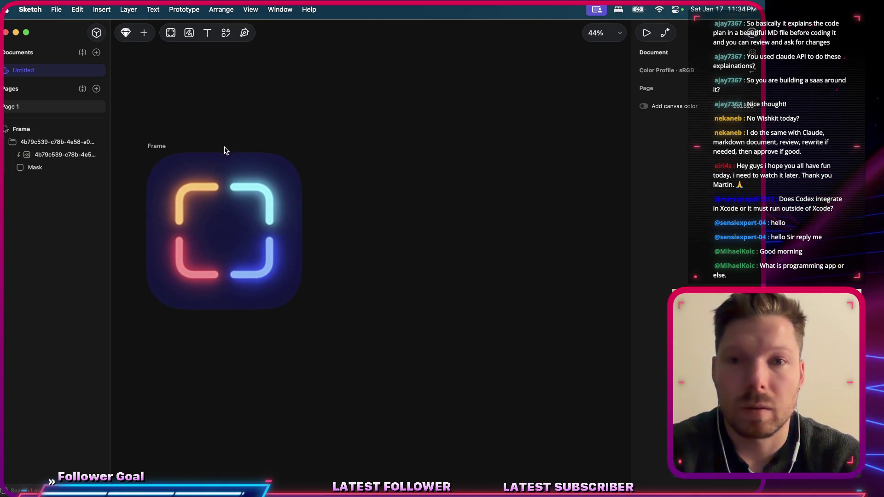
pyautogui.press('f')
pyautogui.moveTo(402, 152); pyautogui.dragTo(549, 267)
pyautogui.press('super+space')
pyautogui.press('Escape')
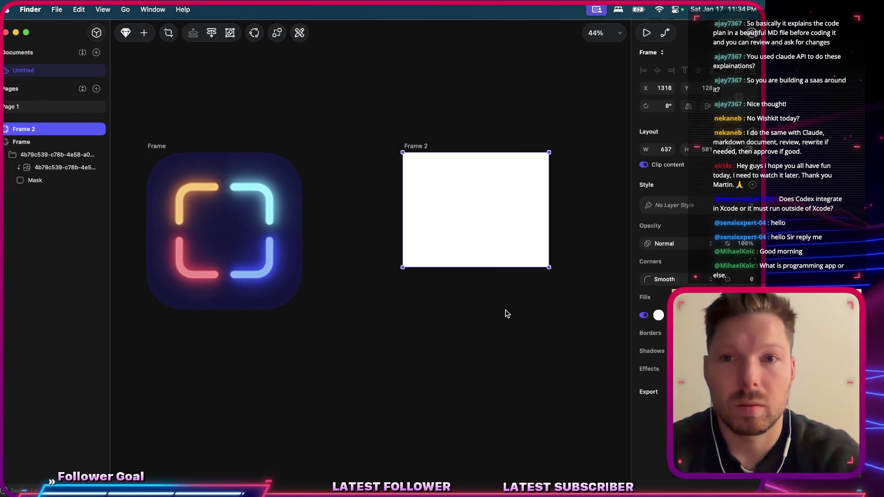
# Drag readmarkdown-icon.png from the Desktop in Finder into Frame 2.
pyautogui.press('super+Tab')
pyautogui.press('super+shift+Tab')
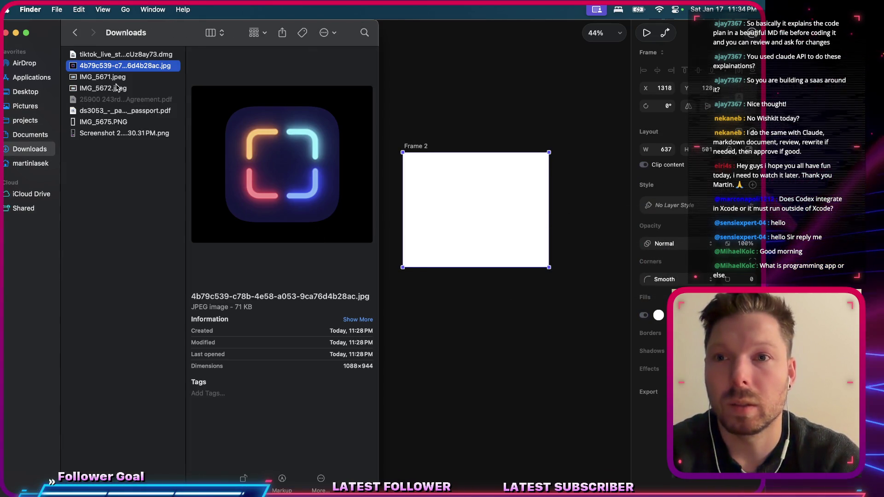
pyautogui.press('Down')
pyautogui.press('Down')
pyautogui.press('Down')
pyautogui.press('Up')
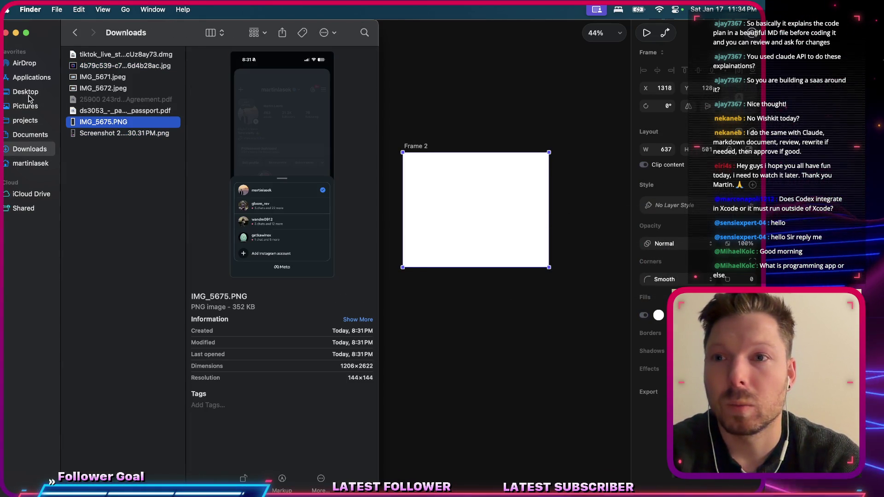
pyautogui.click(25, 92)
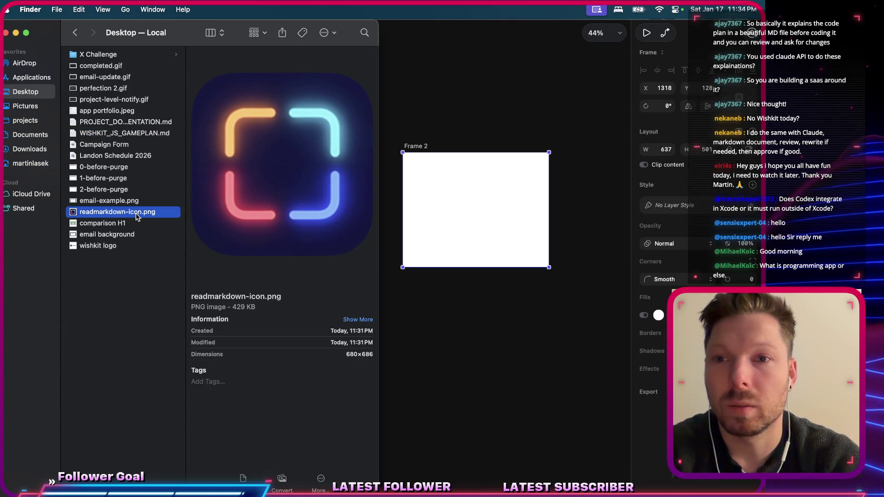
pyautogui.moveTo(137, 217); pyautogui.dragTo(477, 200)
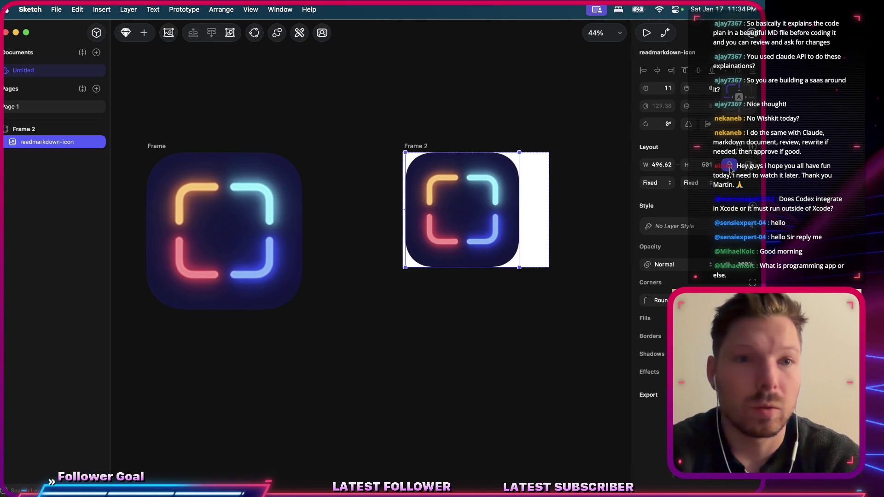
# Set the icon image inside Frame 2 to a width of 1024.
pyautogui.click(416, 146)
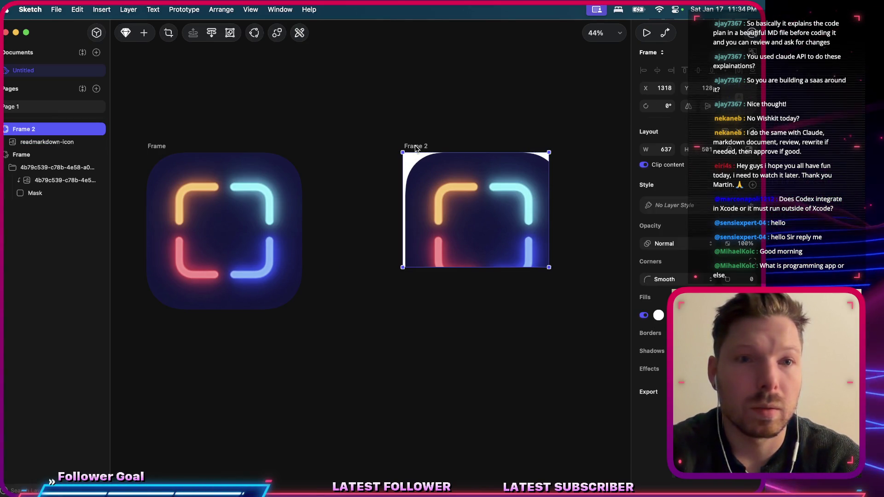
pyautogui.press('Return')
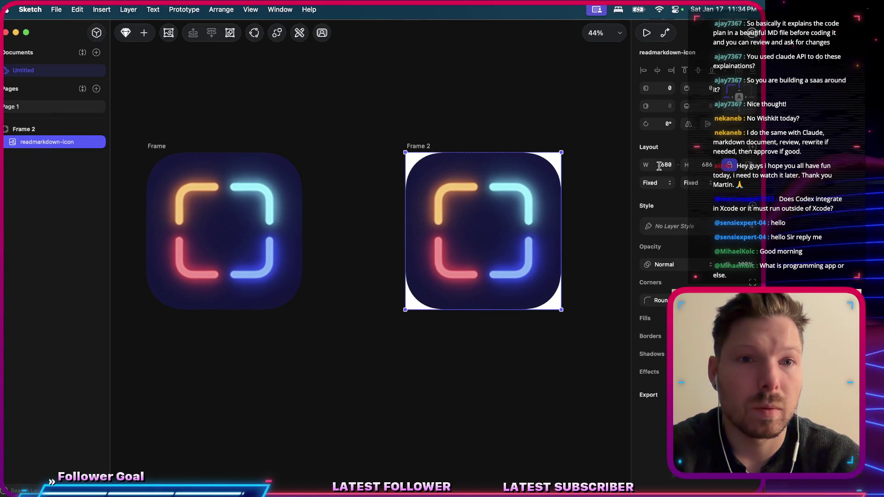
pyautogui.doubleClick(663, 165)
pyautogui.write('1024')
pyautogui.press('Return')
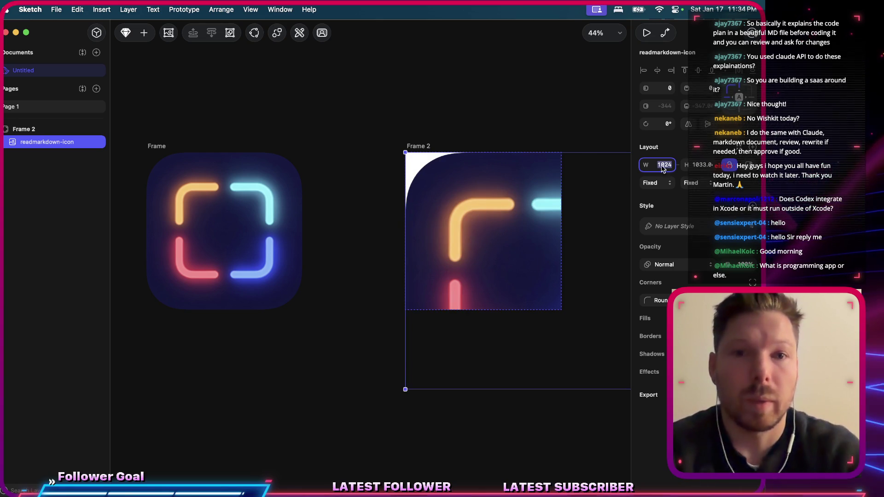
# Fit Frame 2 around the whole icon and turn off its white fill.
pyautogui.click(418, 146)
pyautogui.press('alt+super+r')
pyautogui.hscroll(5, 411, 137)
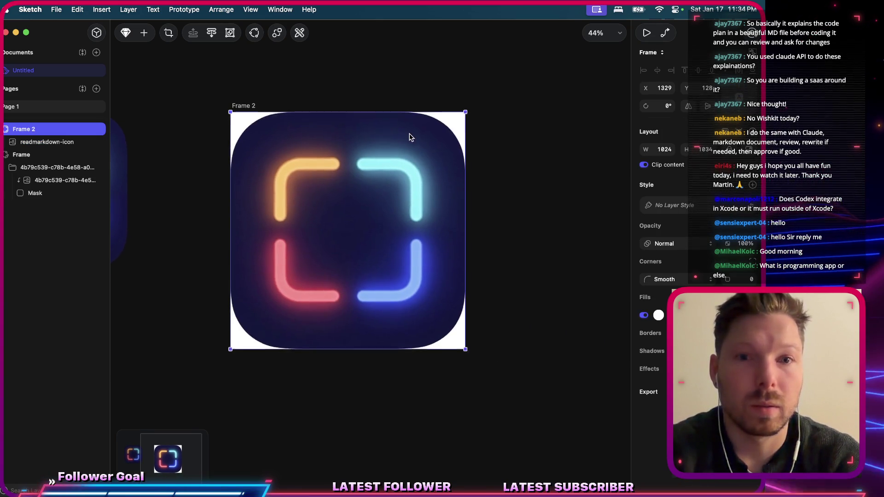
pyautogui.hscroll(2, 410, 137)
pyautogui.click(644, 315)
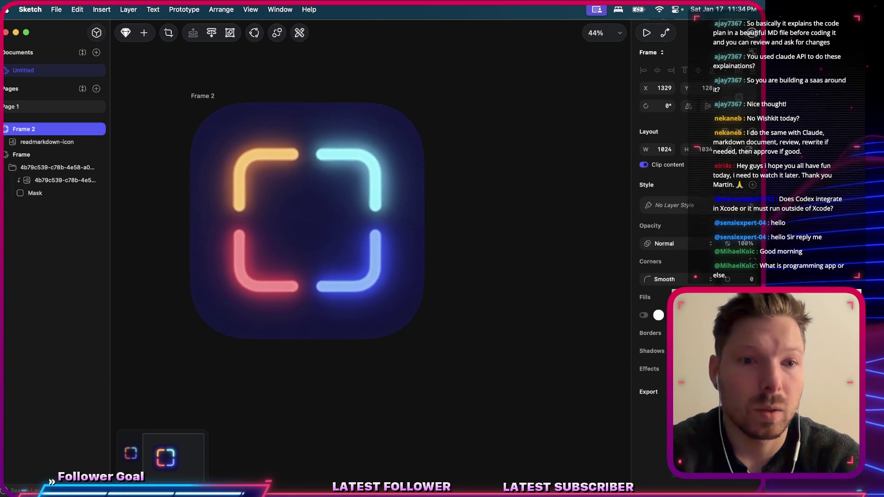
# Export Frame 2 as a PNG named readmarkdown-1024 to the Desktop.
pyautogui.click(691, 452)
pyautogui.write('mac')
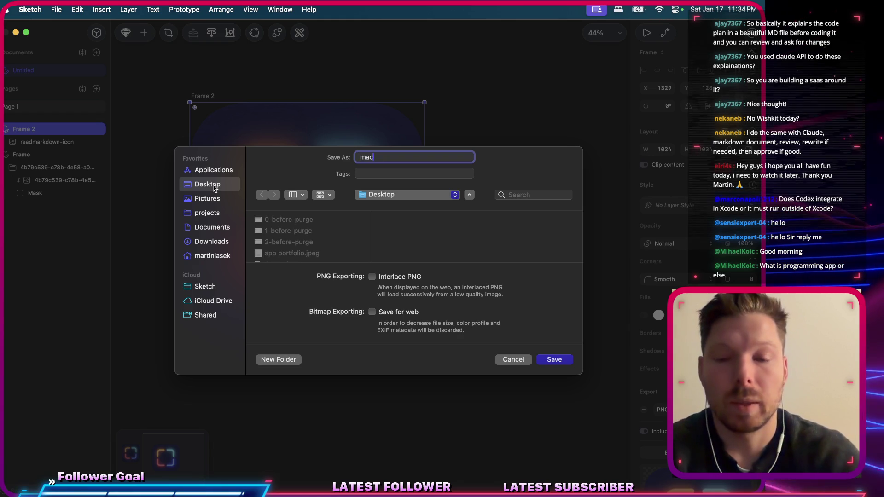
pyautogui.write('os-1')
pyautogui.press('BackSpace')
pyautogui.press('BackSpace')
pyautogui.press('BackSpace')
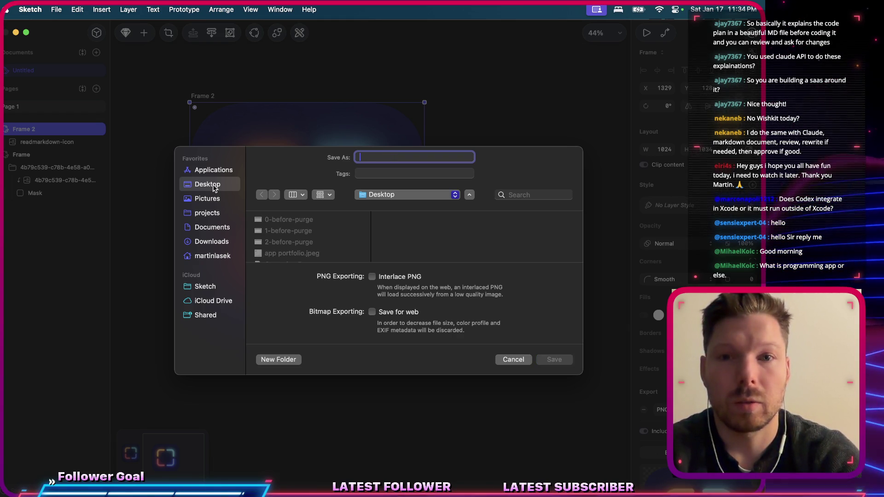
pyautogui.write('readmarkdown-')
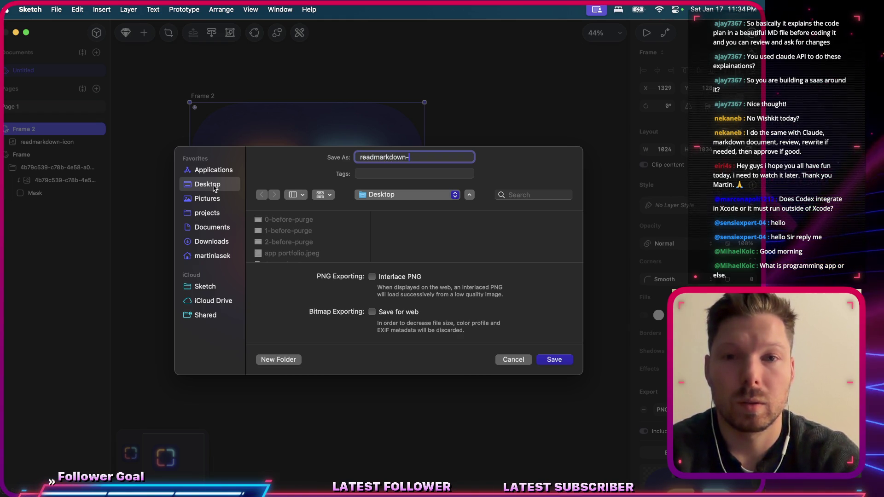
pyautogui.write('1024')
pyautogui.press('Return')
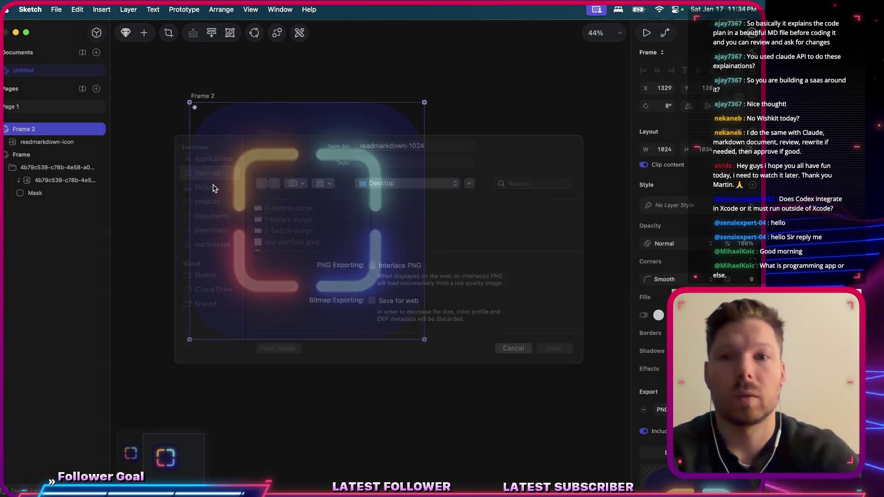
pyautogui.hotkey('ctrl', 'Up')
# Load Desktop/readmarkdown-1024.png into Xcode's App Store slot and dismiss the 1024x1034 size warning.
pyautogui.moveTo(358, 61)
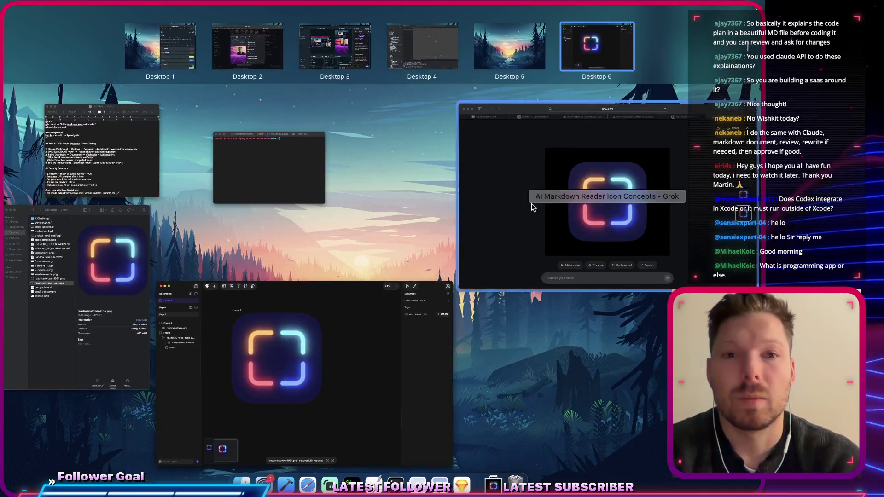
pyautogui.click(422, 52)
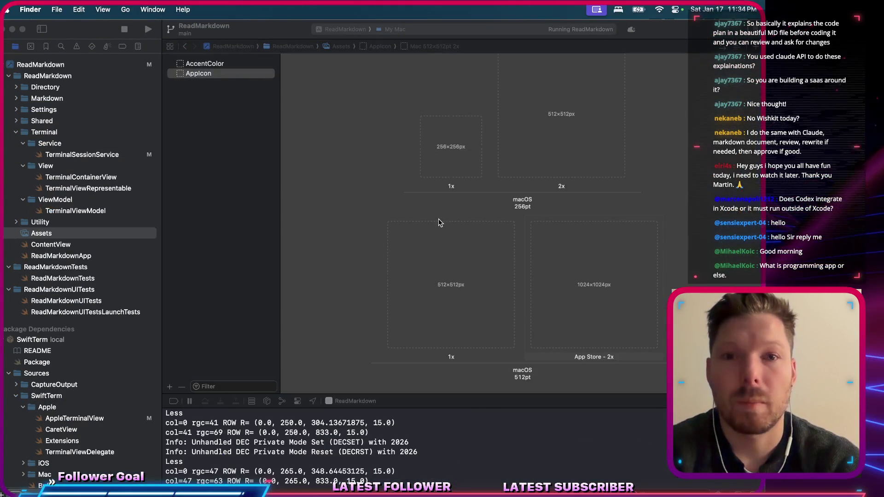
pyautogui.doubleClick(587, 294)
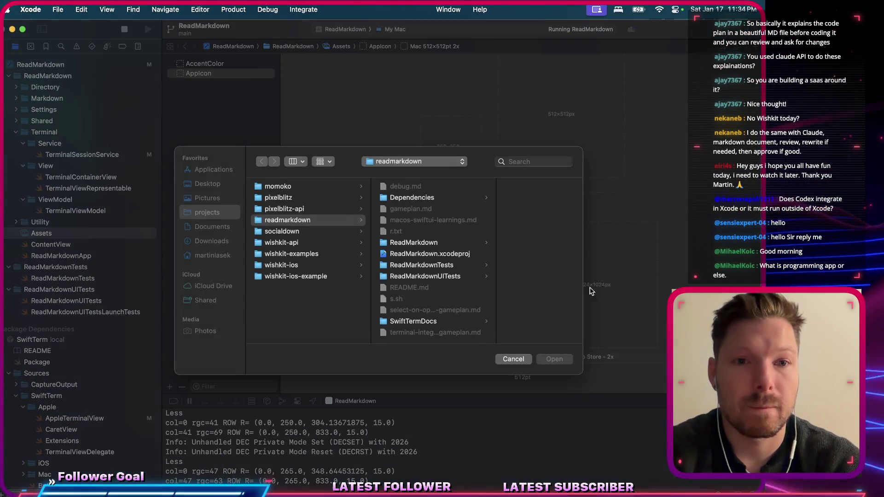
pyautogui.click(208, 185)
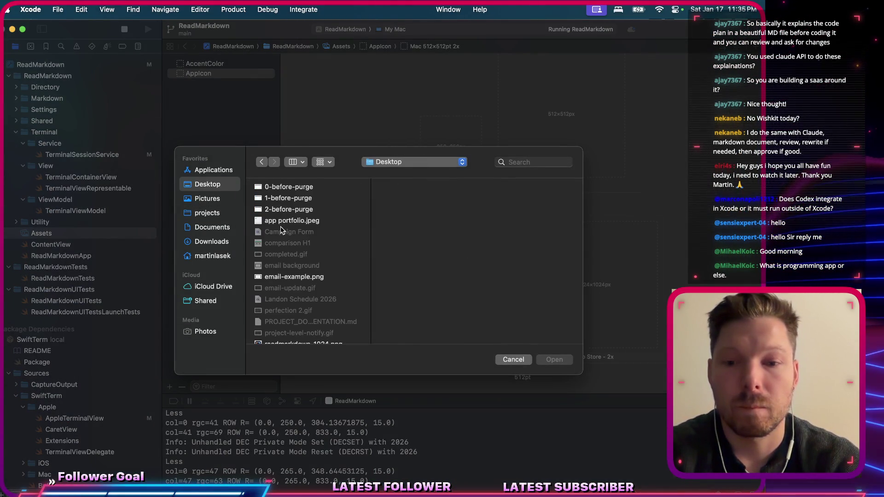
pyautogui.click(294, 341)
pyautogui.press('Return')
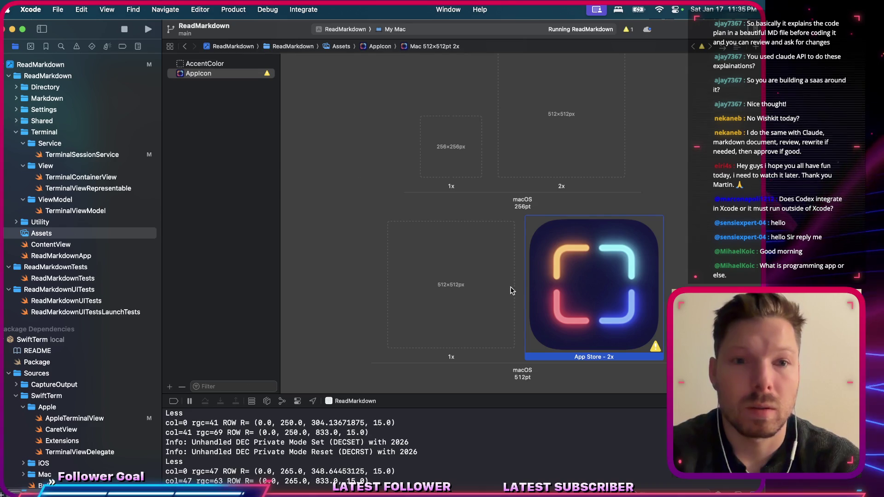
pyautogui.moveTo(655, 346)
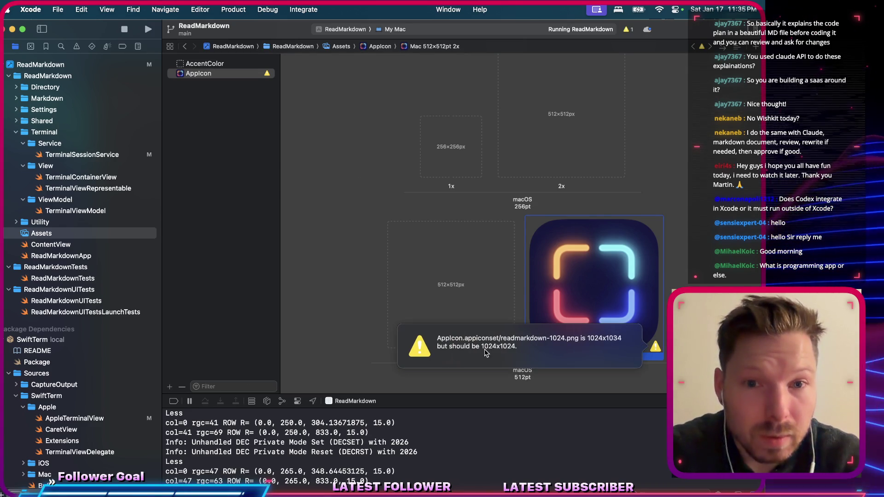
pyautogui.click(464, 362)
pyautogui.press('super+Tab')
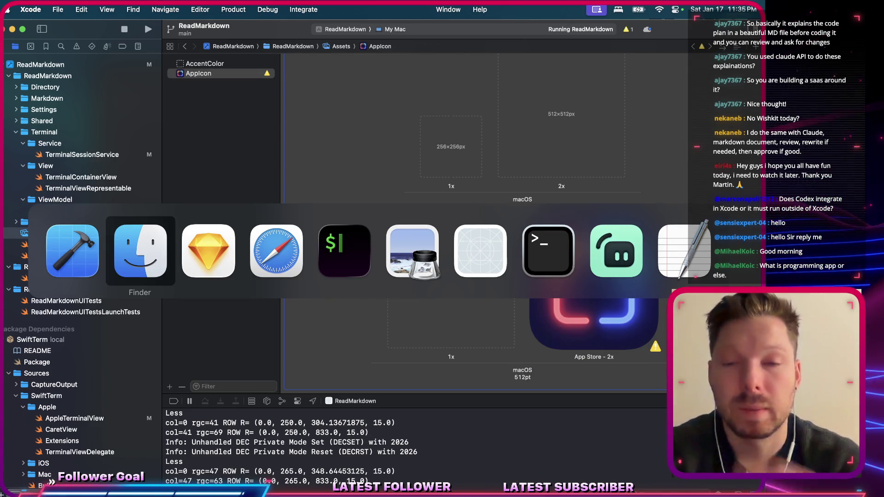
pyautogui.press('super+Tab')
# Set the icon image's height to 1024, making Frame 2 exactly 1024 × 1024.
pyautogui.click(317, 124)
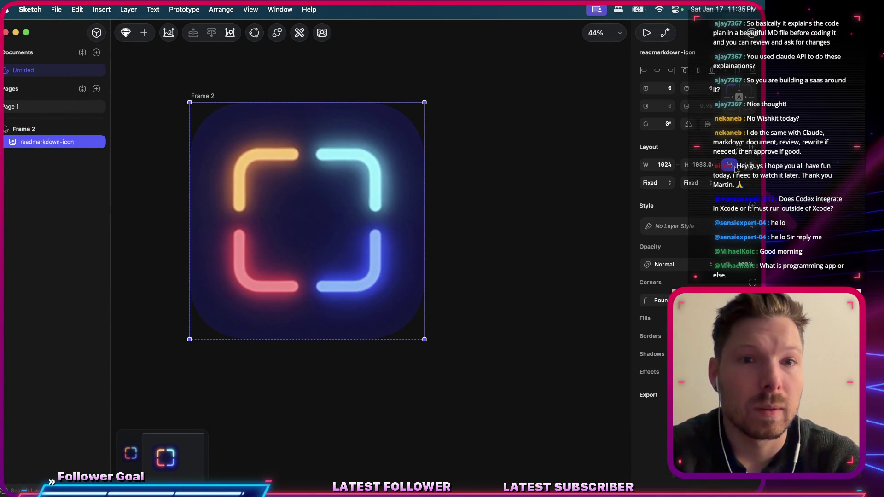
pyautogui.click(698, 164)
pyautogui.write('10')
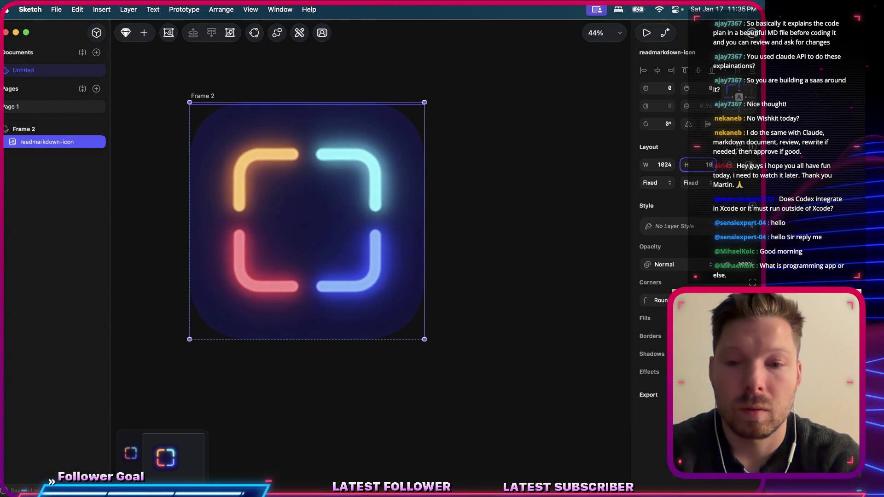
pyautogui.write('24')
pyautogui.press('Return')
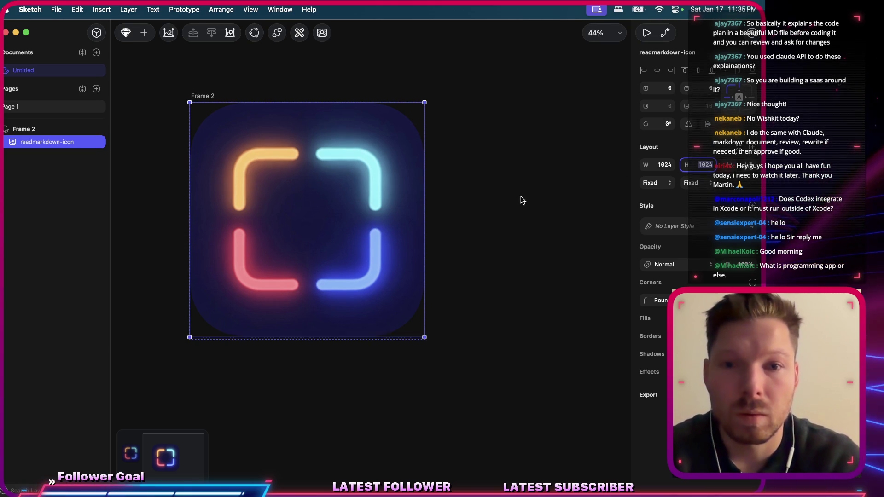
pyautogui.click(346, 248)
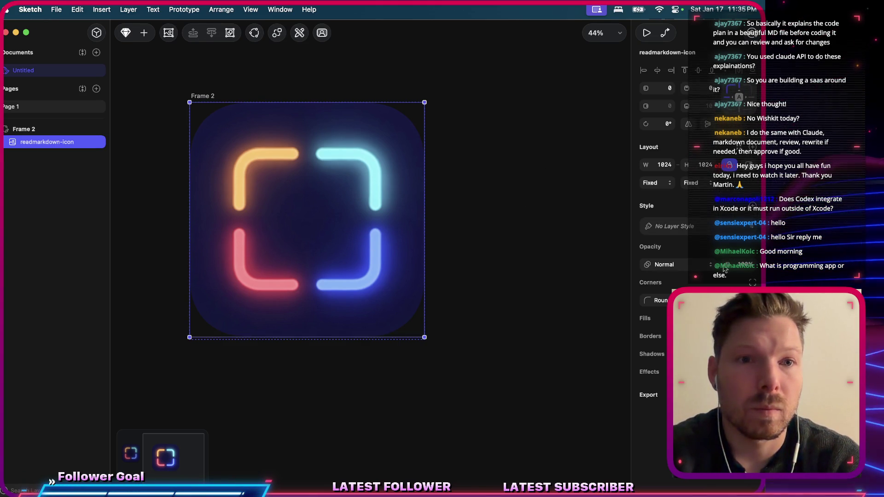
# Re-export the frame as readmarkdown-1024.png to the Desktop, replacing the old file.
pyautogui.press('shift+super+e')
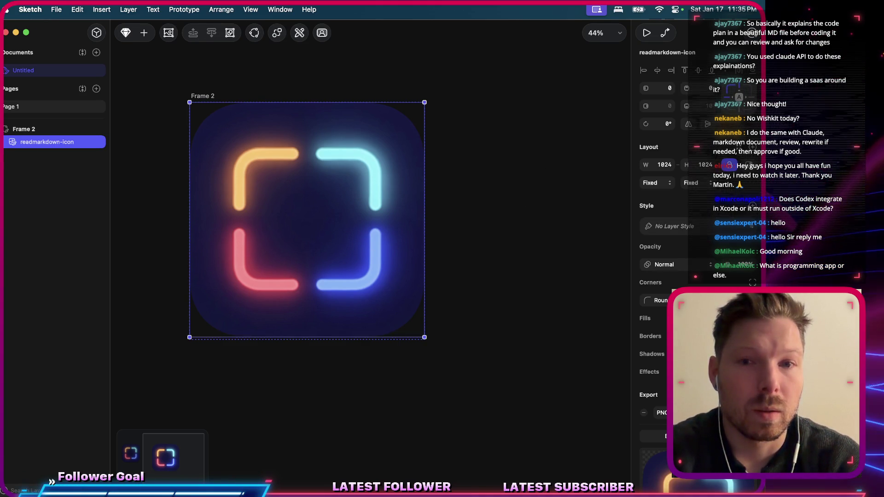
pyautogui.press('shift+super+e')
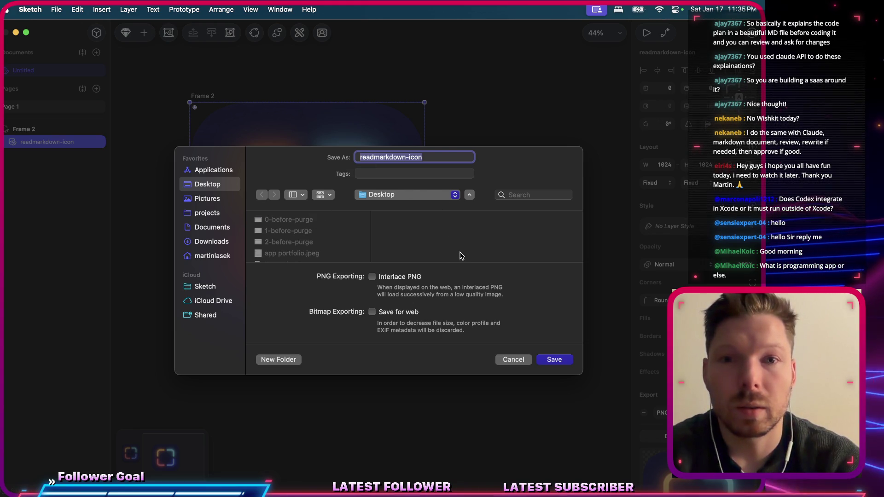
pyautogui.press('Right')
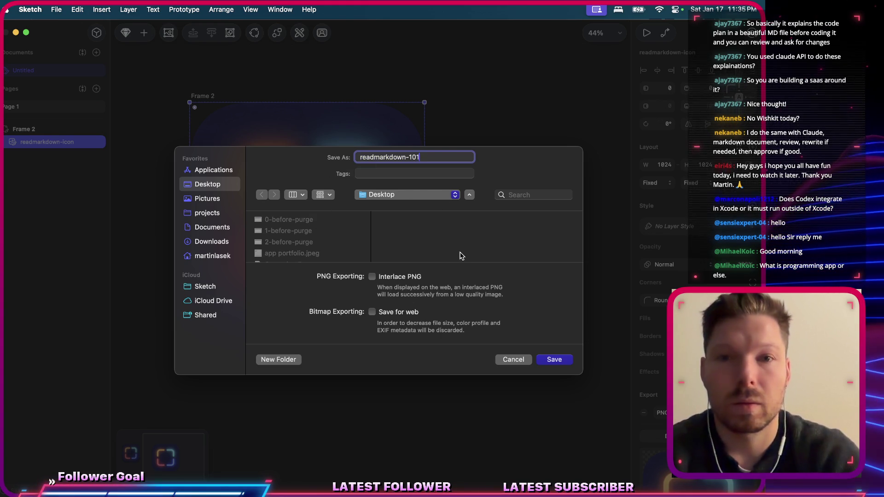
pyautogui.press('BackSpace')
pyautogui.write('24')
pyautogui.click(555, 359)
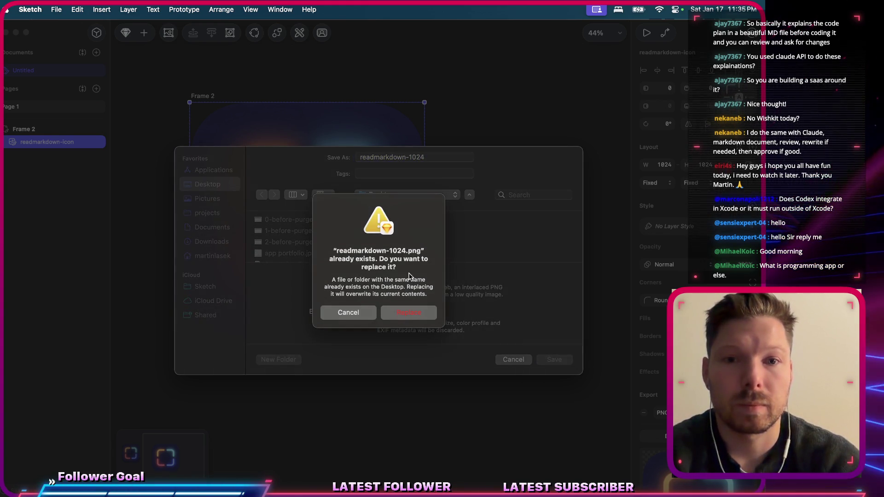
pyautogui.click(408, 310)
pyautogui.press('super+s')
pyautogui.press('super+Tab')
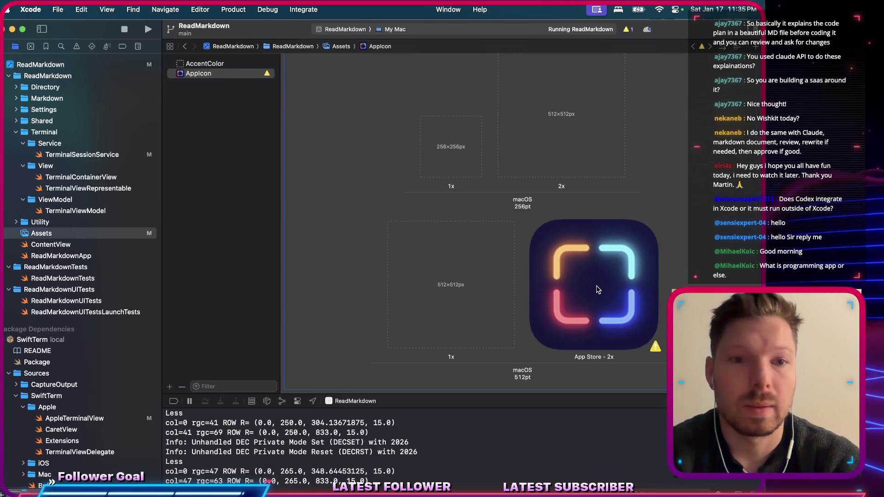
# Put readmarkdown-1024.png into the macOS 512pt App Store 2x slot.
pyautogui.doubleClick(597, 289)
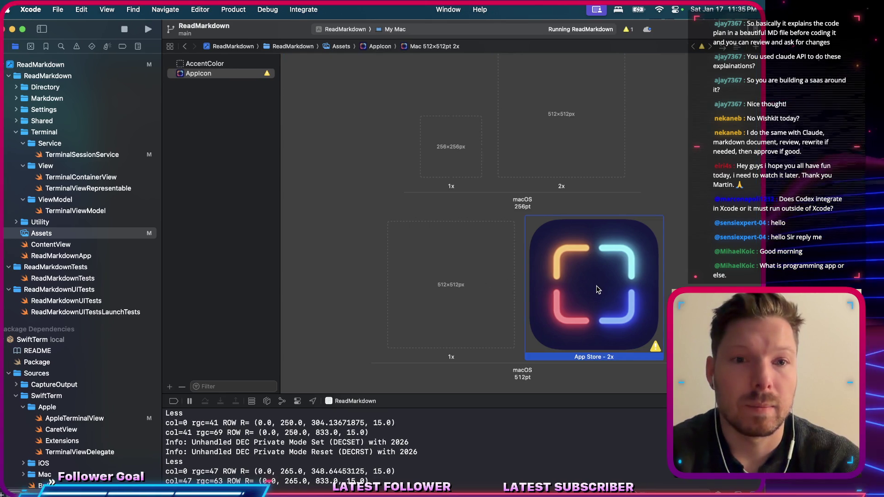
pyautogui.click(303, 342)
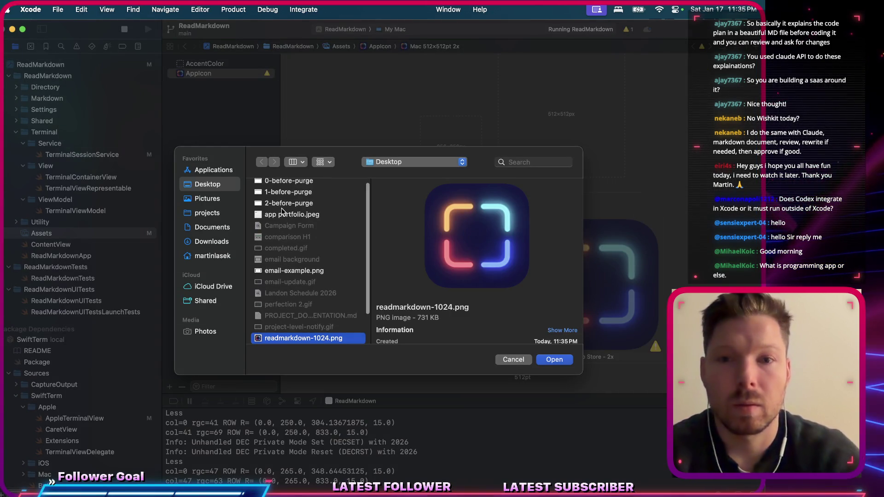
pyautogui.click(554, 359)
# Stop ReadMarkdown, rebuild and run it, then quit the app.
pyautogui.press('super+period')
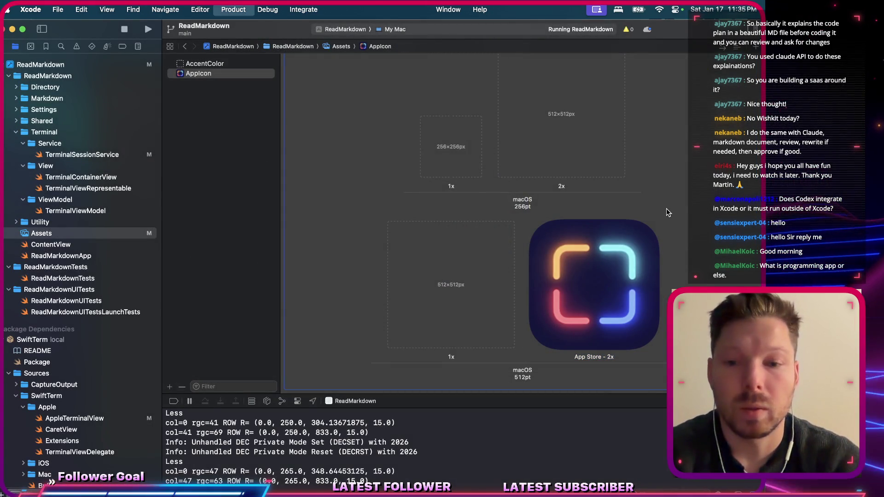
pyautogui.press('super+r')
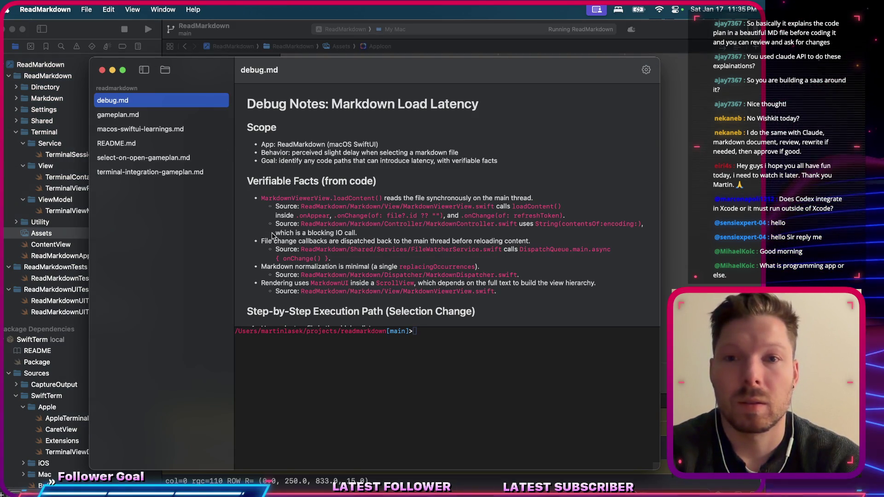
pyautogui.press('super+Tab')
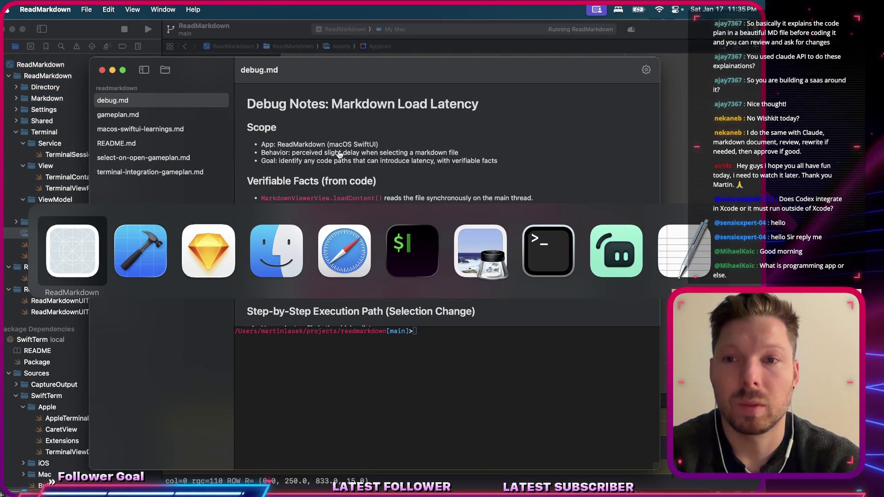
pyautogui.press('super+q')
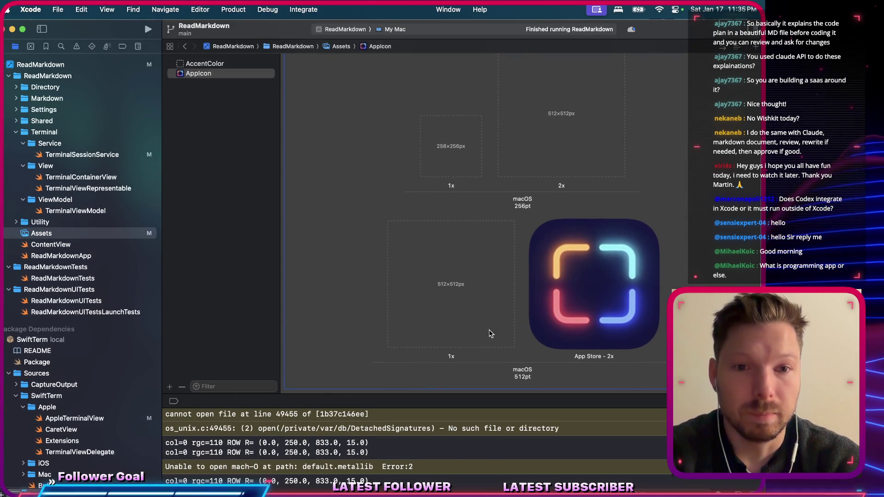
pyautogui.click(439, 258)
pyautogui.scroll(3, 439, 258)
pyautogui.scroll(-5, 439, 262)
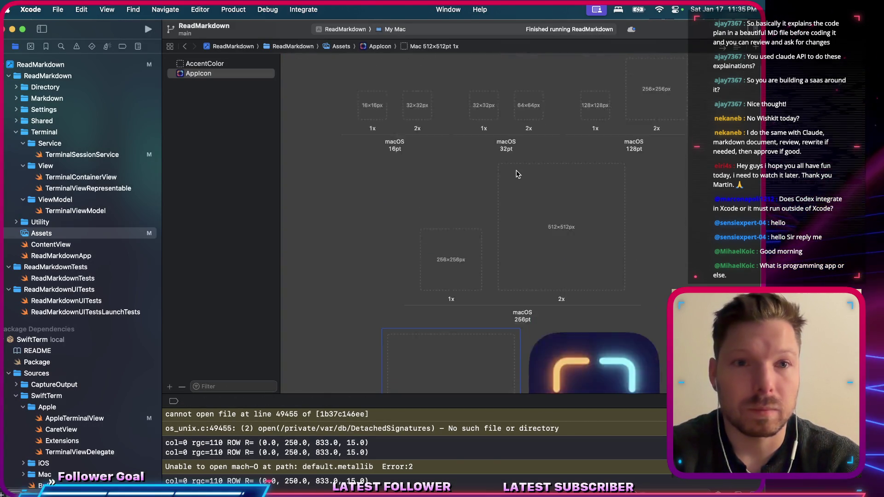
pyautogui.hotkey('ctrl', 'Right')
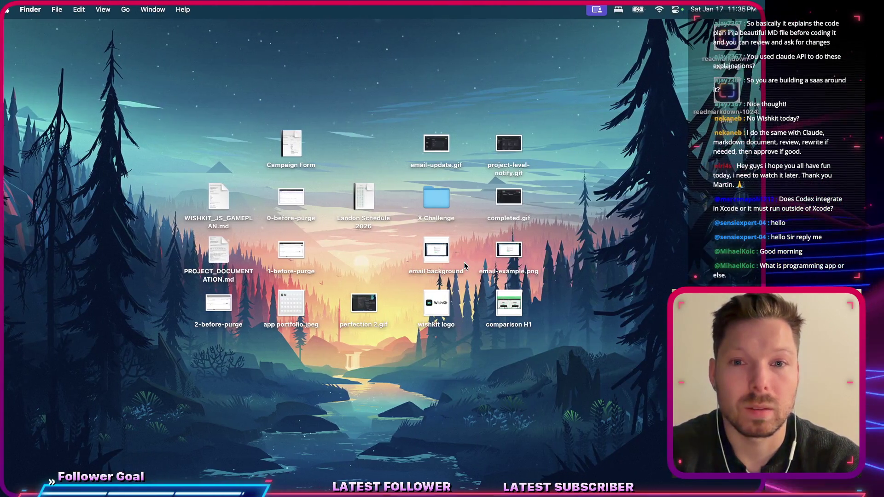
# Return to Sketch and dismiss the save prompt without saving.
pyautogui.hotkey('ctrl', 'Left')
pyautogui.press('super+Tab')
pyautogui.press('super+Tab')
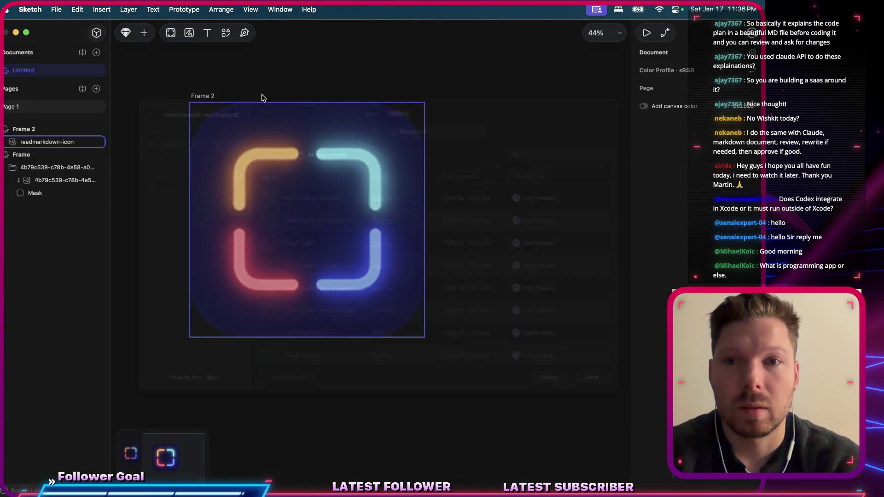
pyautogui.press('Escape')
# Duplicate Frame 2, then undo the duplicate to keep only the original 1024-wide frame.
pyautogui.click(203, 94)
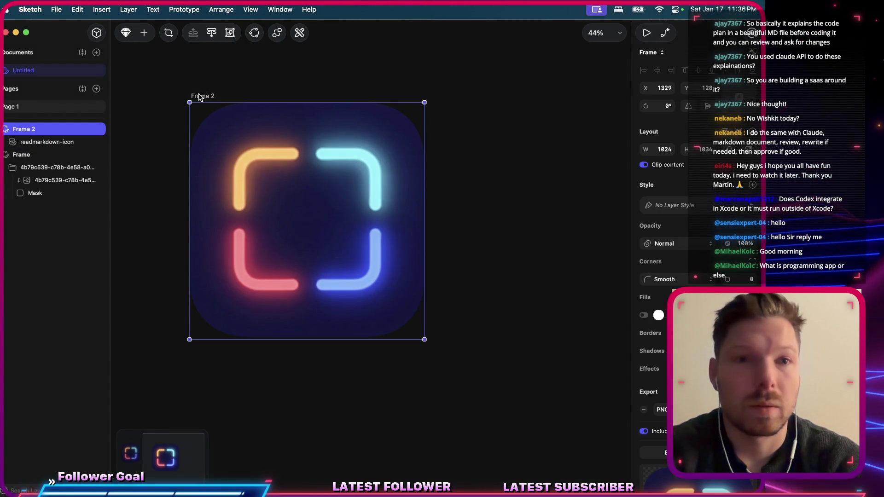
pyautogui.press('super+d')
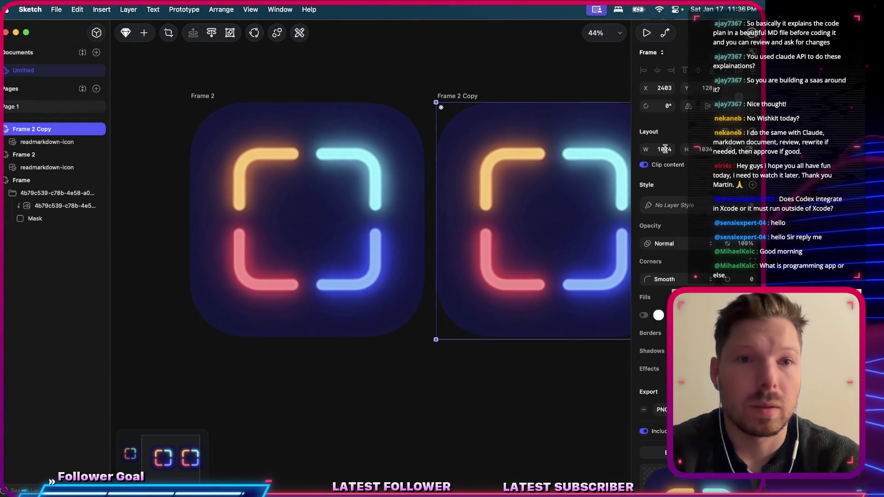
pyautogui.click(660, 151)
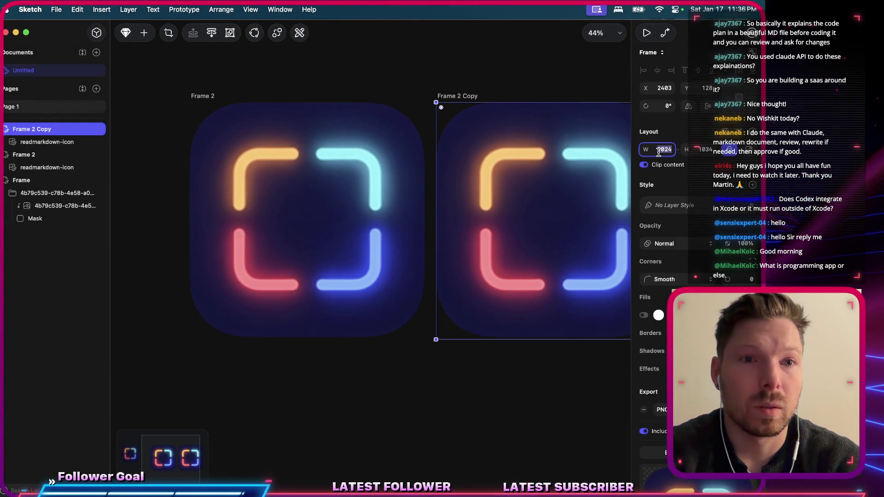
pyautogui.press('Escape')
pyautogui.press('super+z')
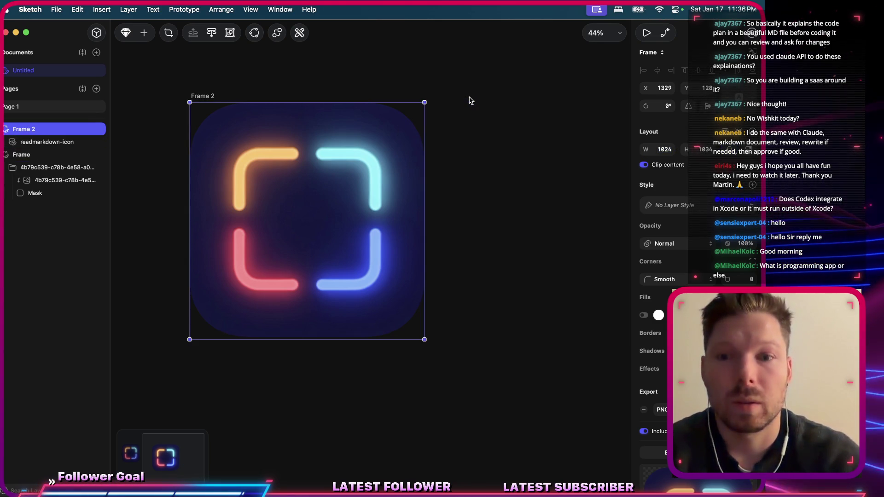
pyautogui.scroll(-2, 470, 100)
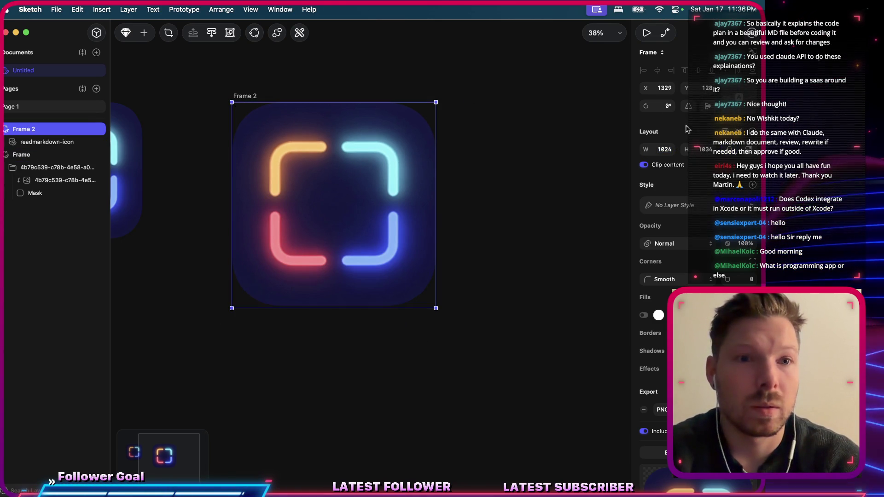
pyautogui.hscroll(-5, 449, 174)
pyautogui.hotkey('ctrl', 'Up')
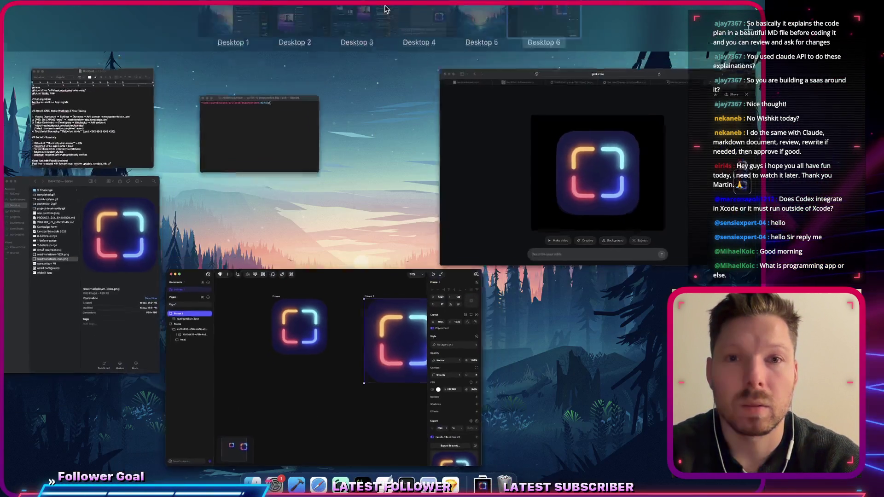
pyautogui.hotkey('ctrl', 'Up')
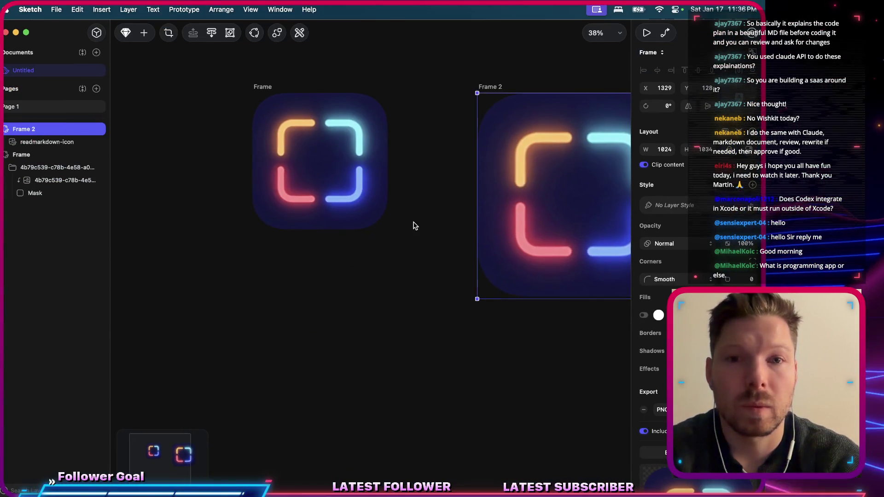
# Try resizing the icon in Frame 2 to 512 wide, then undo it back to 1024.
pyautogui.hscroll(4, 413, 226)
pyautogui.click(387, 210)
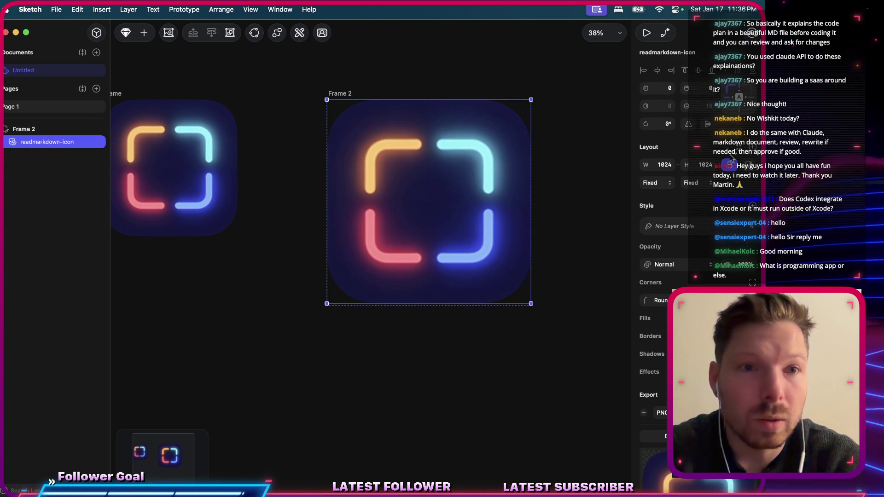
pyautogui.click(339, 94)
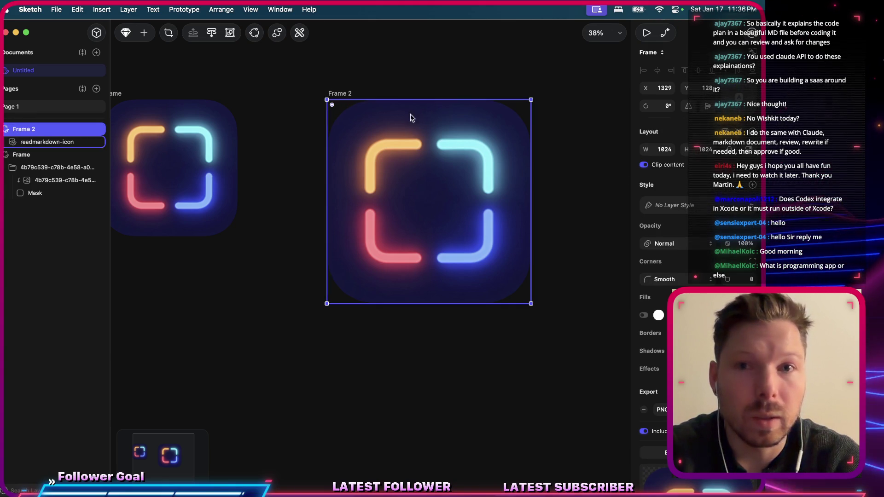
pyautogui.click(428, 150)
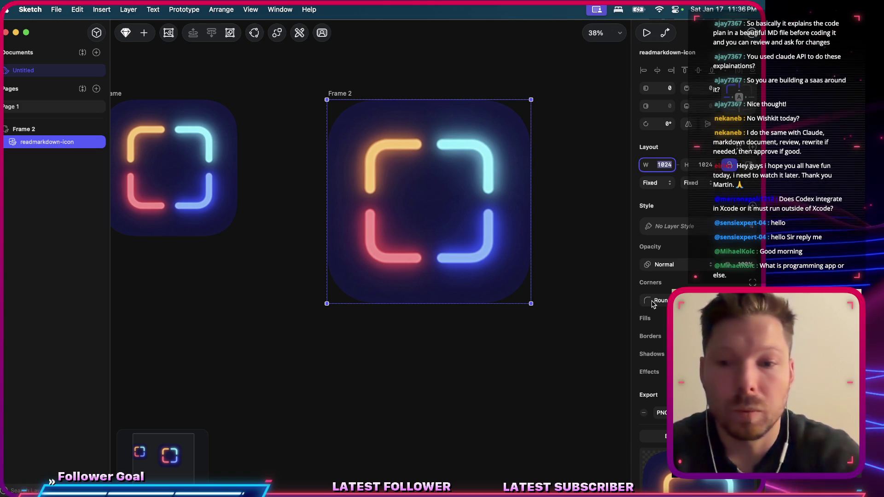
pyautogui.write('512')
pyautogui.press('Tab')
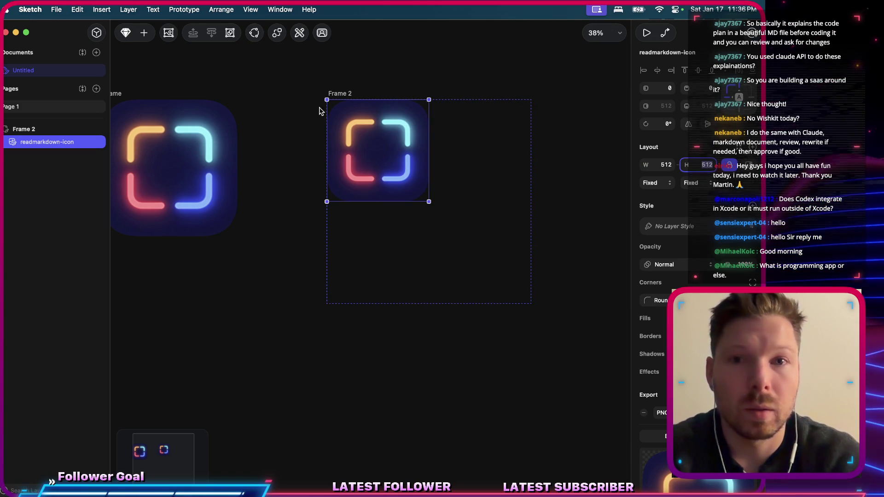
pyautogui.press('super+z')
# Duplicate Frame 2, naming the original frame 1024 and the copy 512.
pyautogui.click(346, 89)
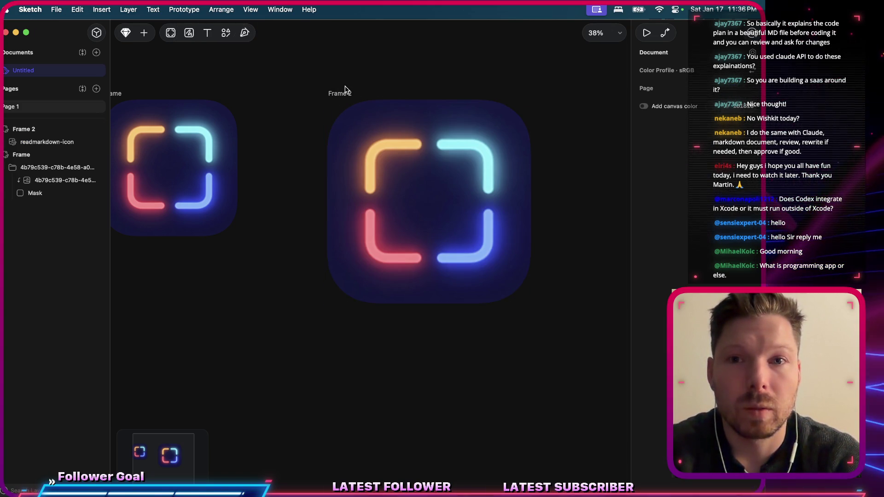
pyautogui.click(345, 90)
pyautogui.press('super+d')
pyautogui.click(48, 156)
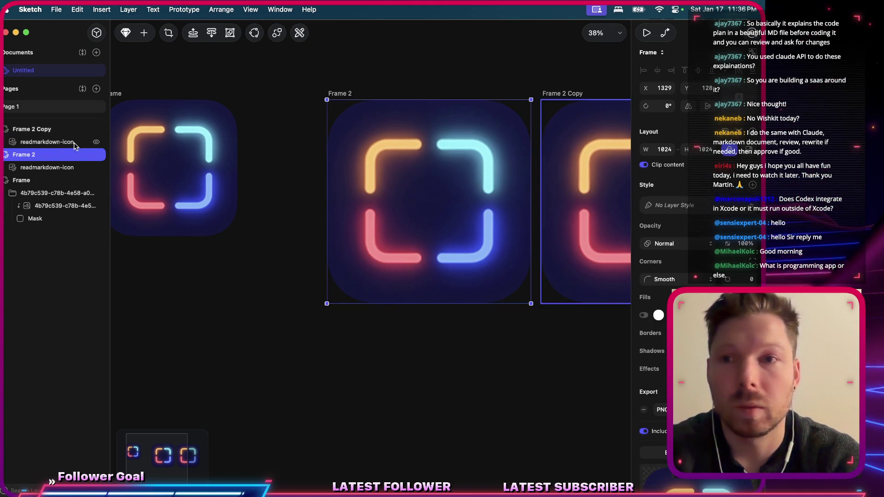
pyautogui.doubleClick(49, 155)
pyautogui.write('1024')
pyautogui.press('Return')
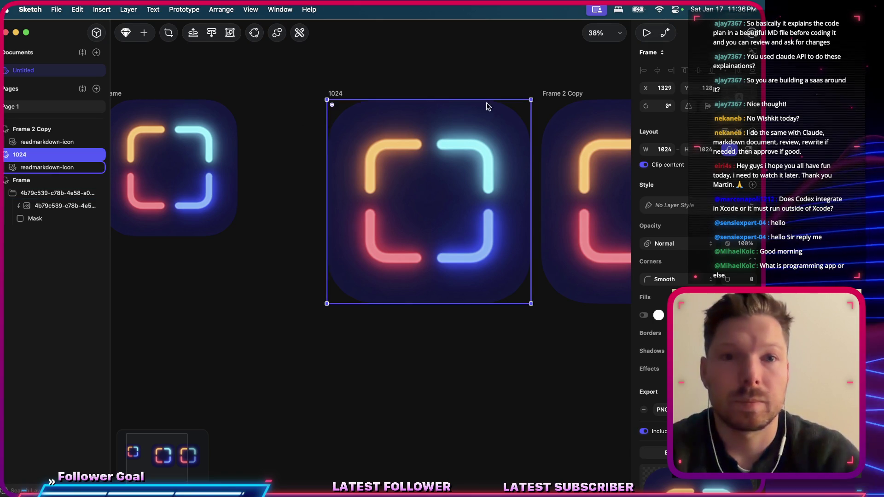
pyautogui.doubleClick(557, 94)
pyautogui.write('512')
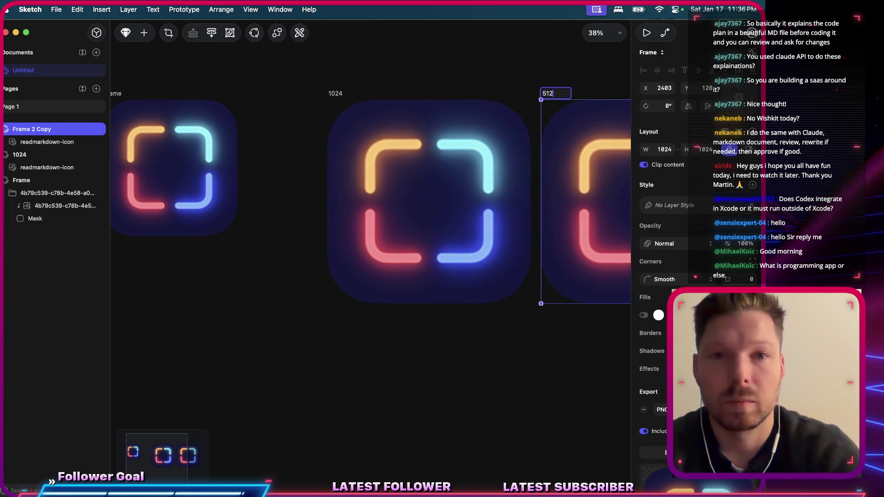
pyautogui.press('Return')
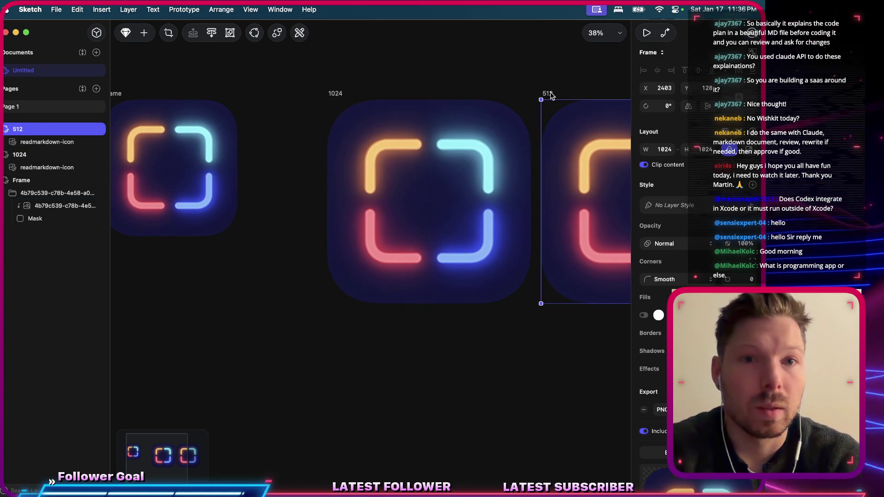
# Resize the icon in the 512 frame to 512 wide and fit the frame to it.
pyautogui.hscroll(5, 453, 184)
pyautogui.click(521, 172)
pyautogui.click(521, 171)
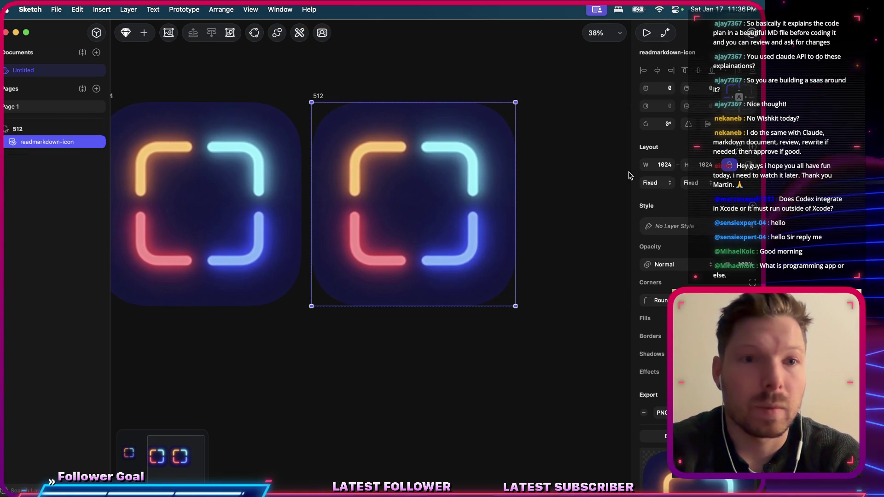
pyautogui.write('512')
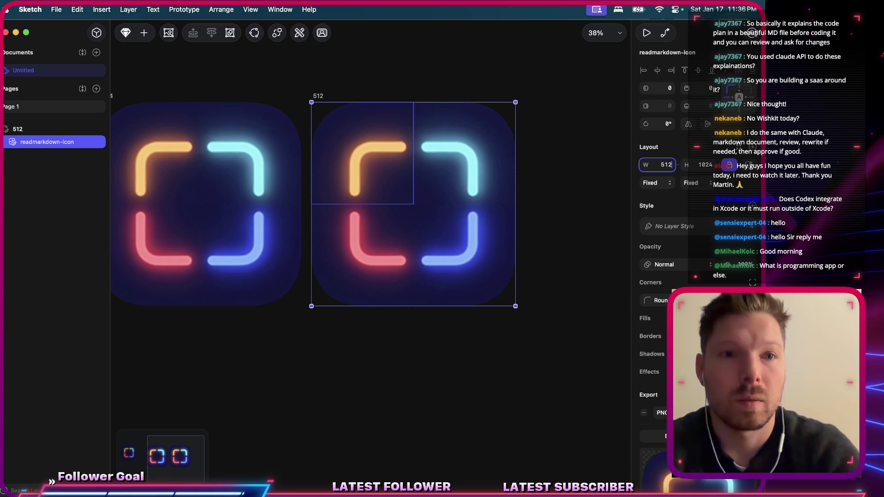
pyautogui.press('Return')
pyautogui.click(318, 97)
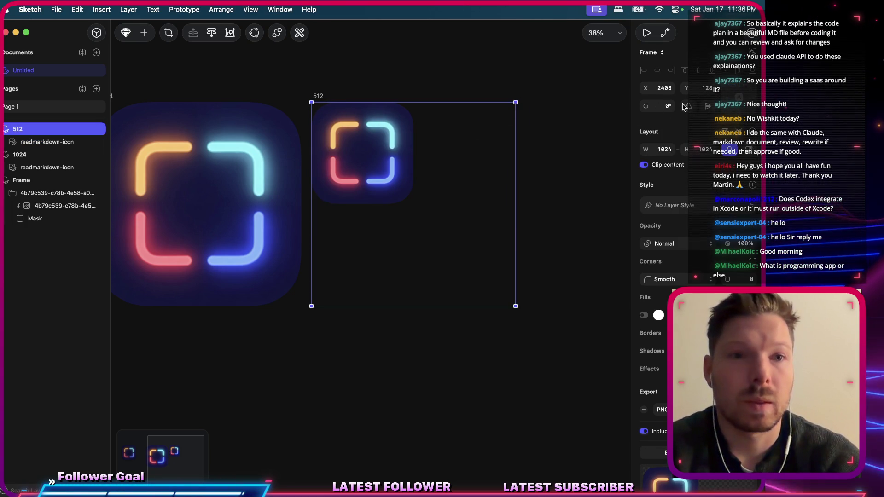
pyautogui.click(738, 134)
# Export the 512 frame as a readmarkdown PNG.
pyautogui.scroll(-3, 422, 146)
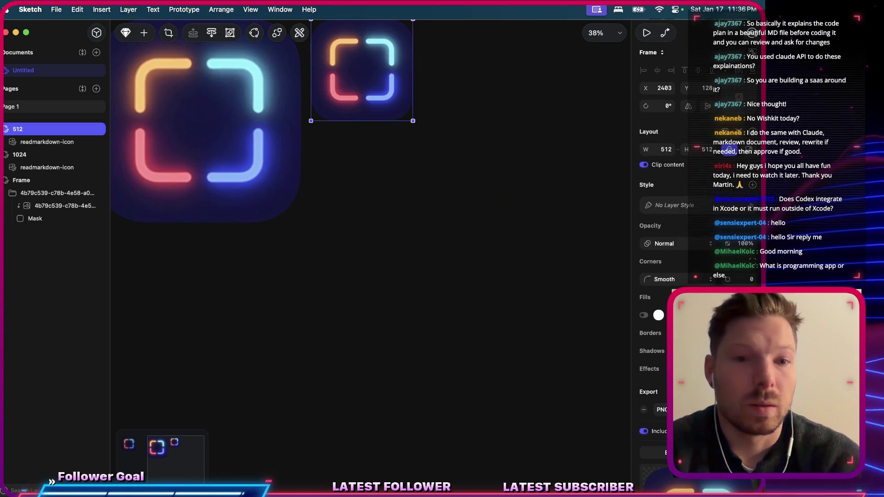
pyautogui.press('super+shift+e')
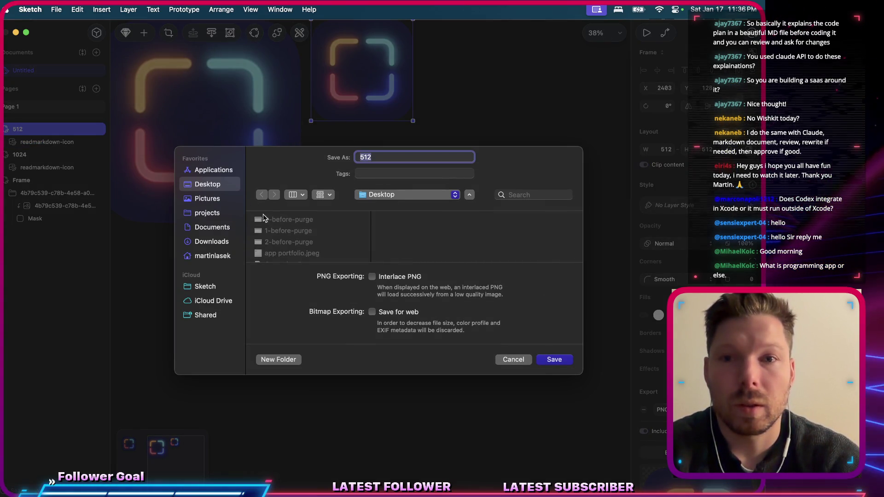
pyautogui.write('readmarkdown-')
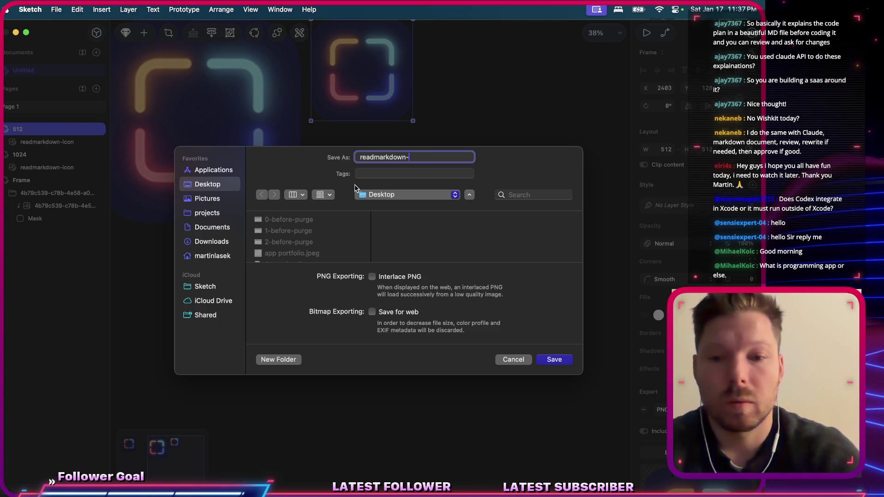
pyautogui.press('Return')
# Fill the macOS 512pt 1x slot with readmarkdown-512.png, then build, run and quit the app.
pyautogui.press('super+Tab')
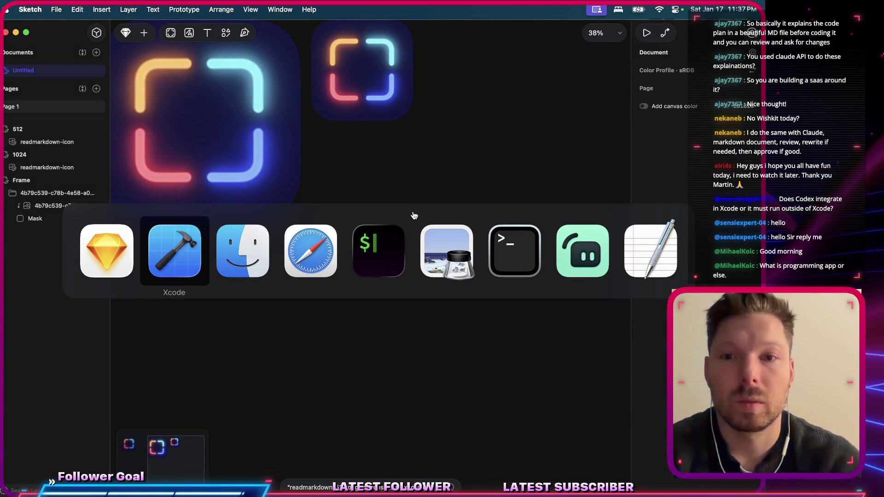
pyautogui.doubleClick(460, 289)
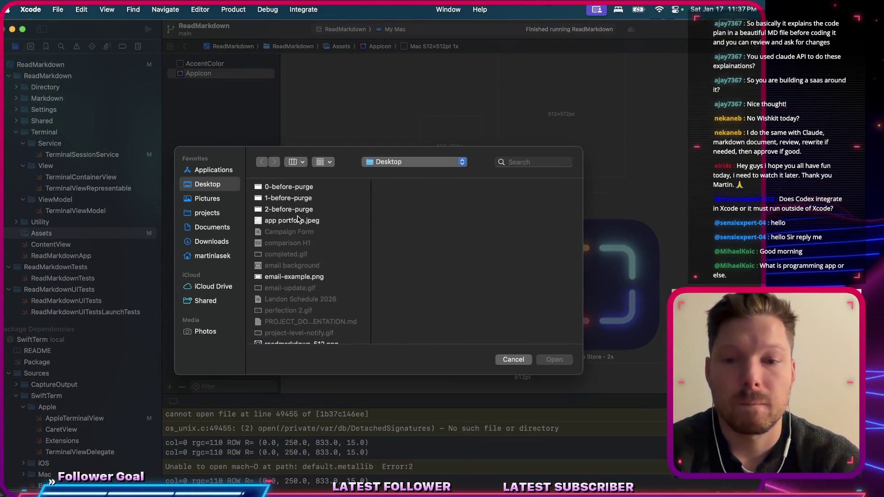
pyautogui.press('Up')
pyautogui.press('Return')
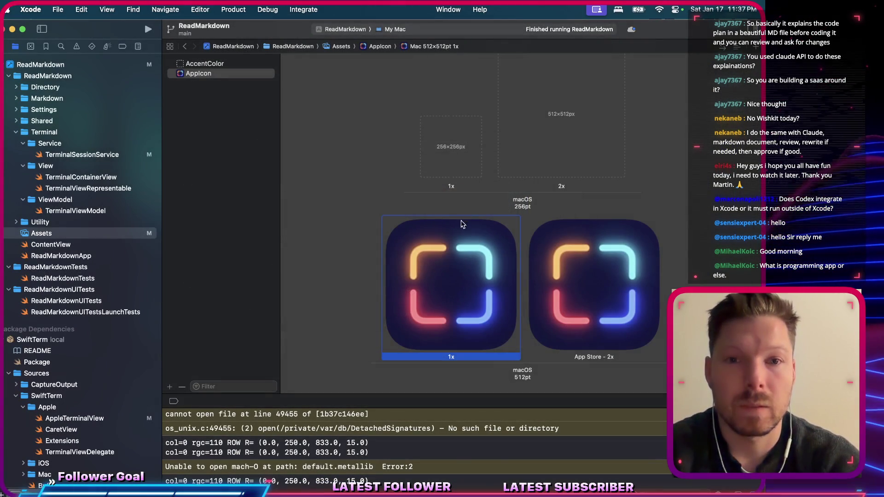
pyautogui.press('super+r')
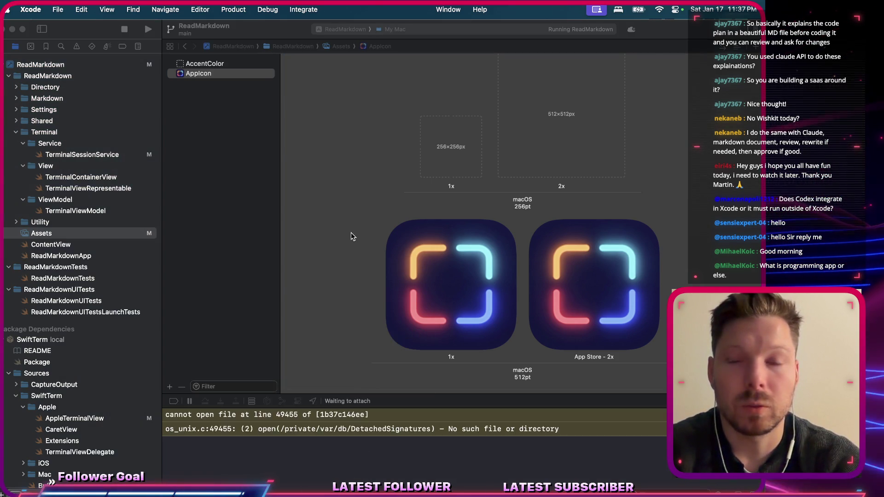
pyautogui.press('super+Tab')
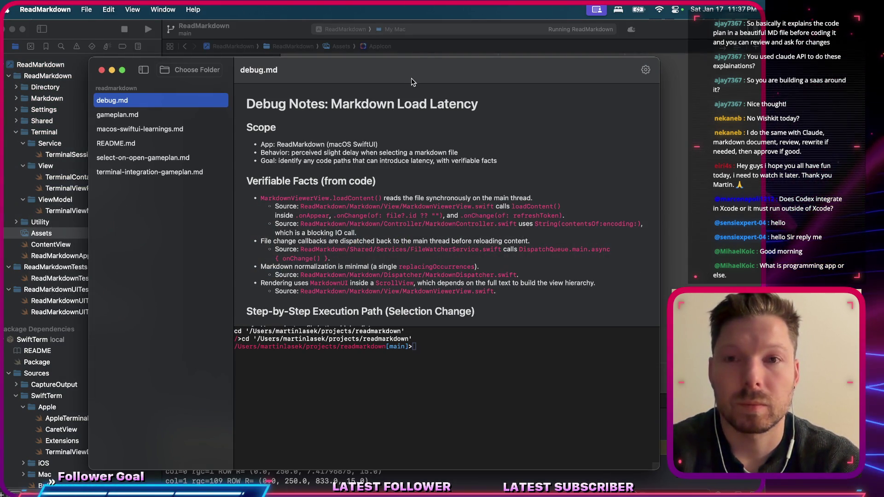
pyautogui.press('super+q')
# Fill the 256pt 2x slot with readmarkdown-512.png, then rebuild, run and quit the app.
pyautogui.scroll(3, 575, 193)
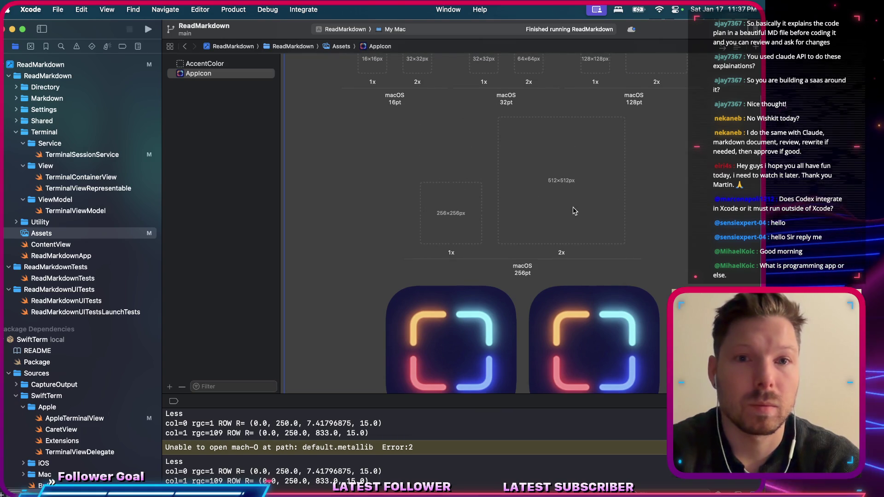
pyautogui.click(575, 193)
pyautogui.doubleClick(575, 194)
pyautogui.press('Up')
pyautogui.press('Up')
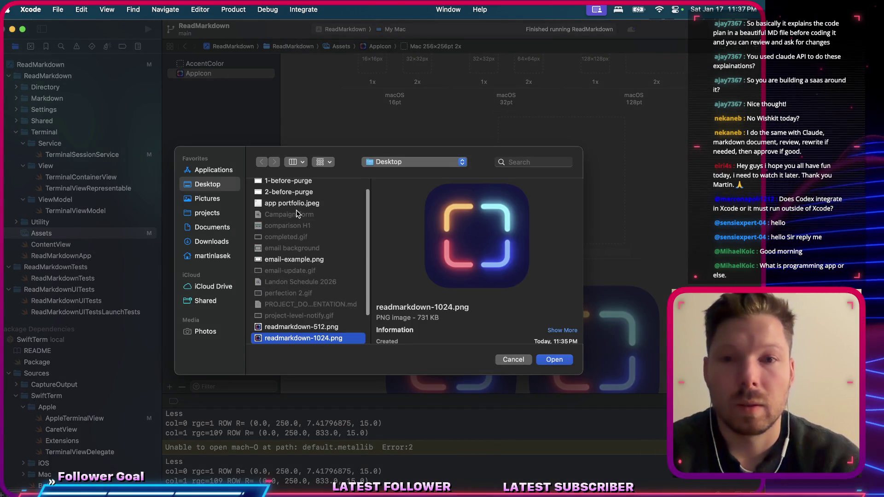
pyautogui.press('Return')
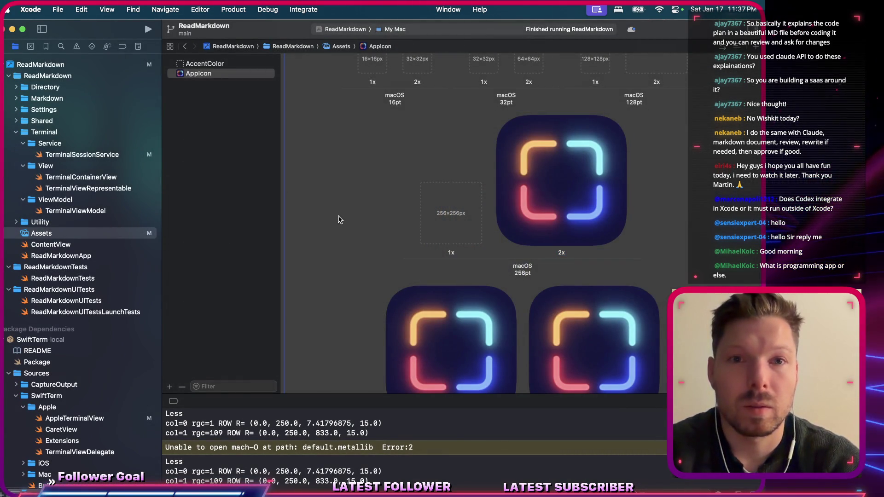
pyautogui.press('super+r')
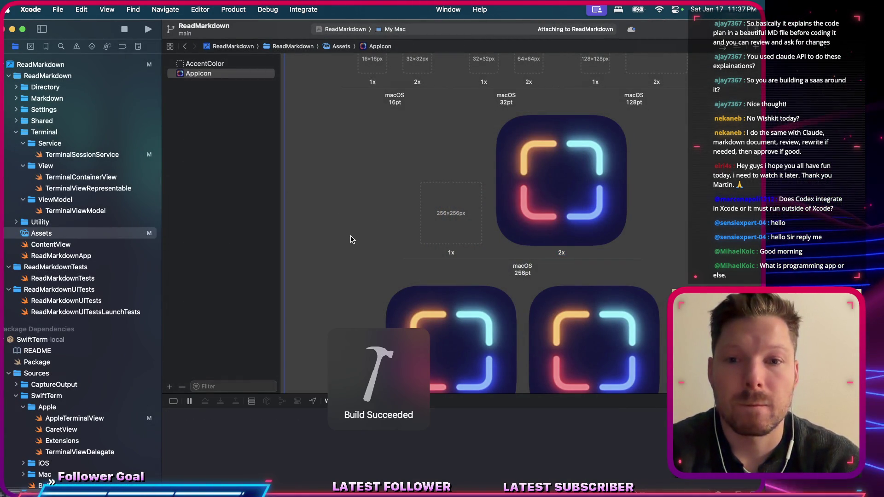
pyautogui.press('super+Tab')
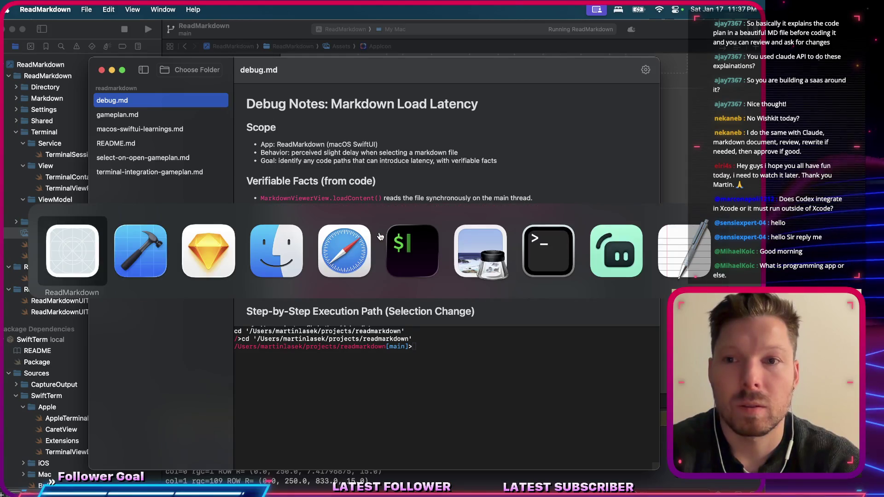
pyautogui.press('super+q')
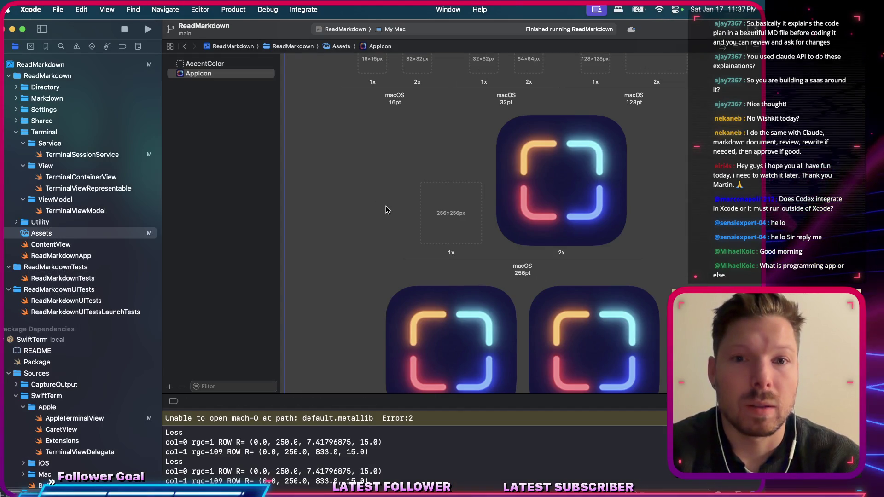
pyautogui.hotkey('ctrl', 'Right')
# Duplicate the 512 frame and set the copied icon's width to 256.
pyautogui.press('super+Tab')
pyautogui.press('Tab')
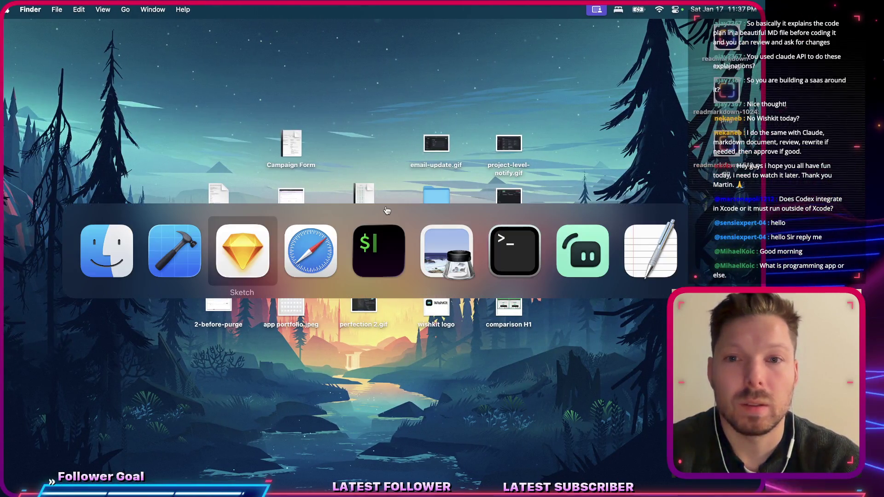
pyautogui.click(322, 105)
pyautogui.click(315, 88)
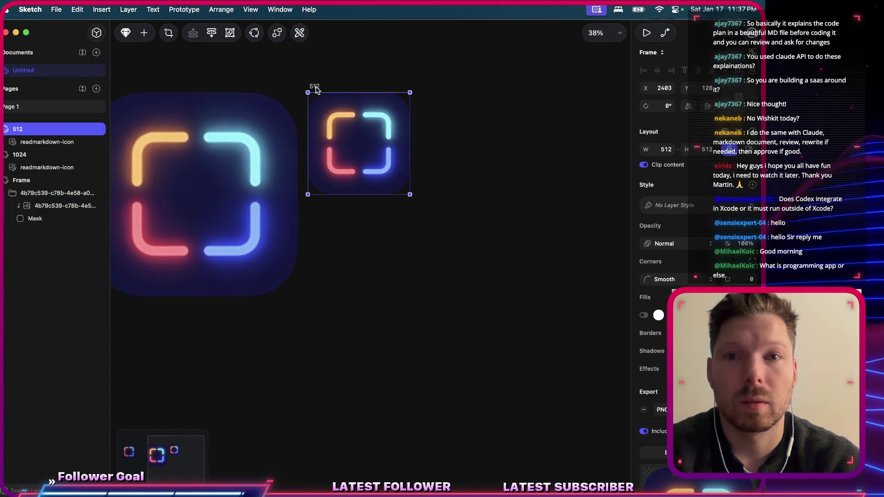
pyautogui.press('super+d')
pyautogui.click(477, 136)
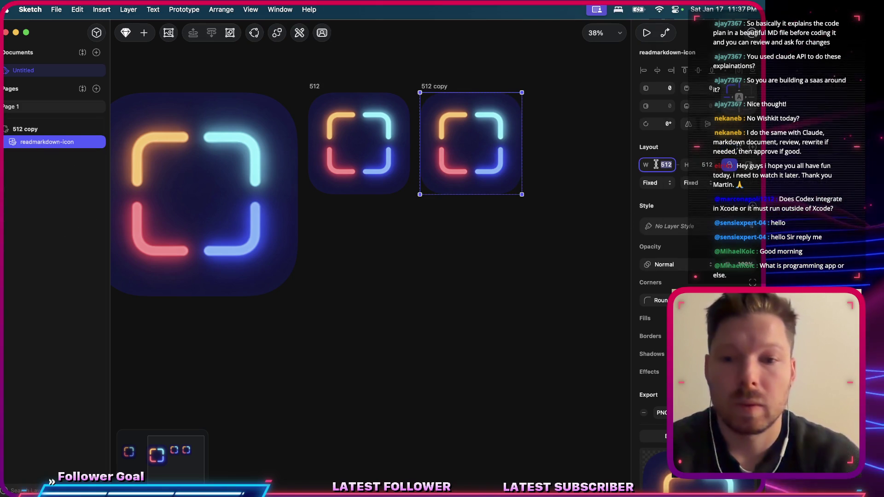
pyautogui.write('256')
pyautogui.press('Tab')
# Fit the copied frame to its icon and rename it 256, leaving the document unsaved.
pyautogui.click(542, 191)
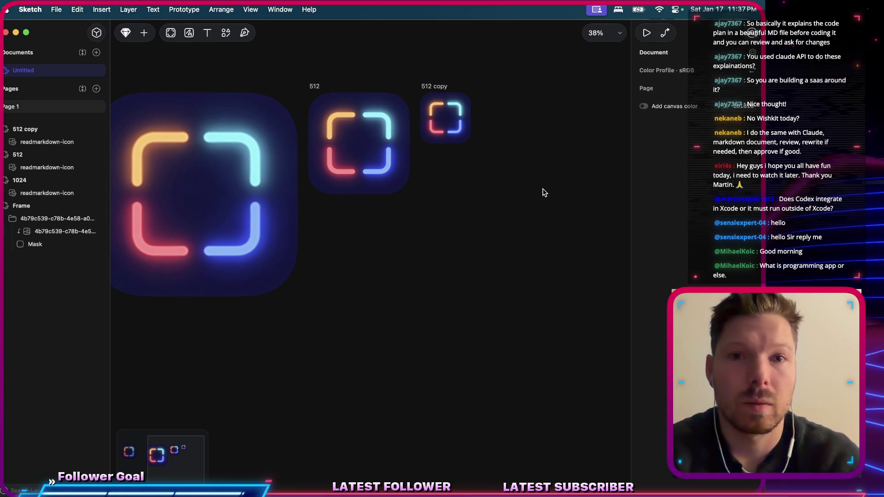
pyautogui.click(506, 184)
pyautogui.press('alt+super+r')
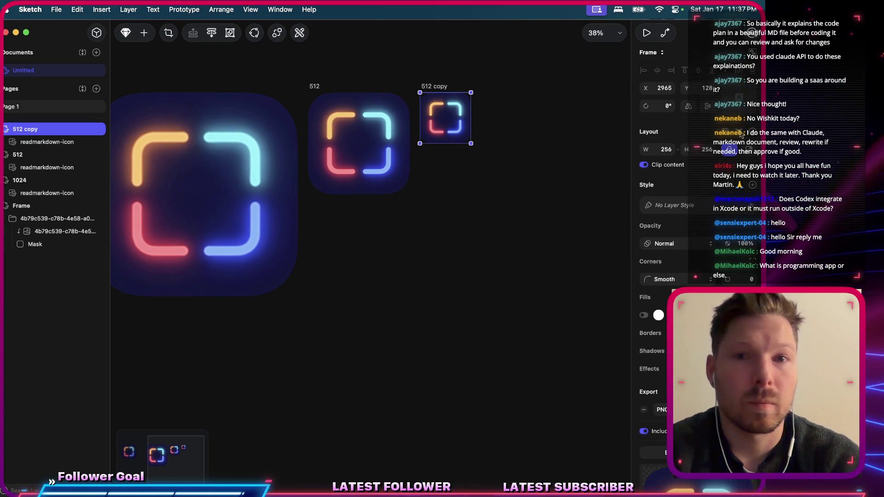
pyautogui.doubleClick(38, 130)
pyautogui.write('256')
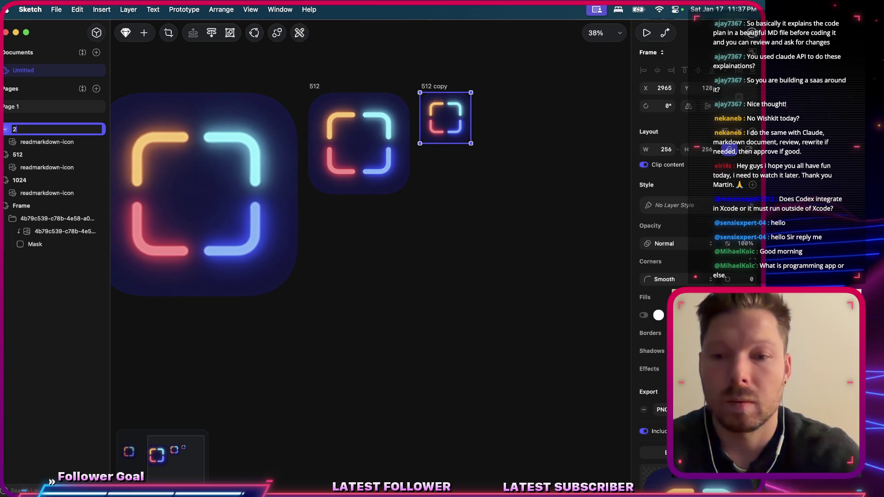
pyautogui.press('Return')
pyautogui.press('super+s')
pyautogui.press('Escape')
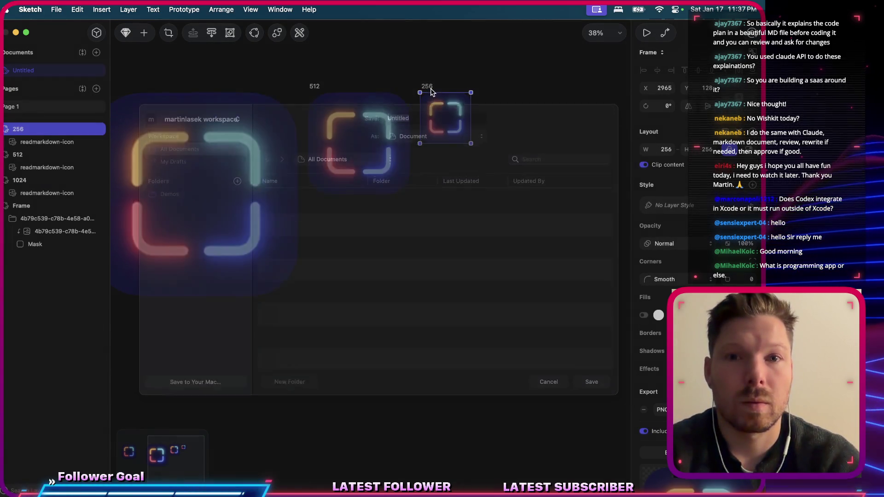
pyautogui.press('Escape')
pyautogui.click(428, 87)
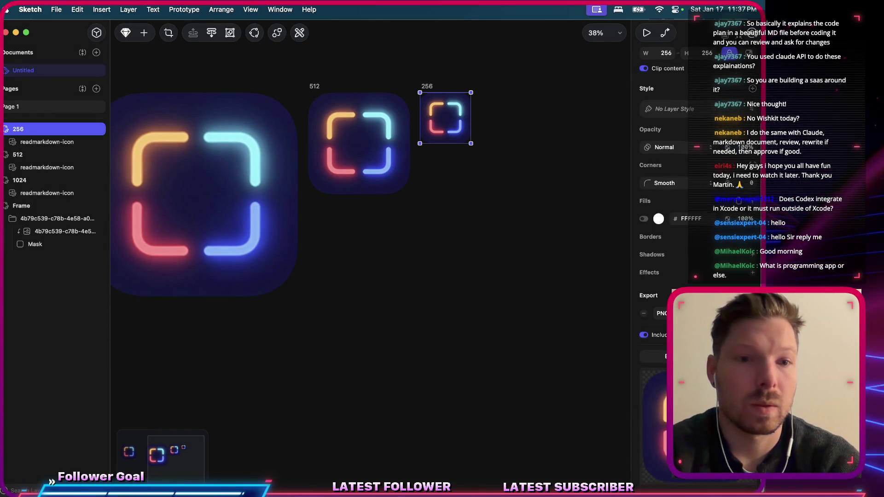
# Export the 256 frame as the readmarkdown-256 PNG and dismiss the document save prompt.
pyautogui.scroll(-3, 658, 276)
pyautogui.click(672, 364)
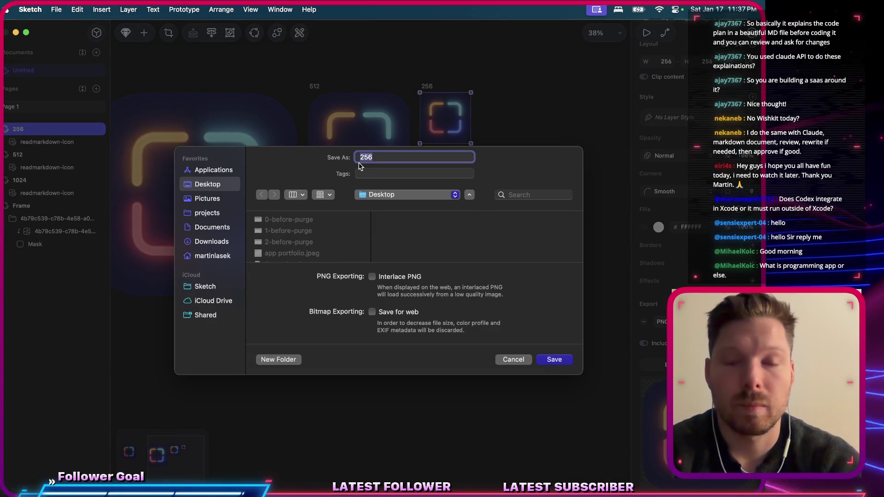
pyautogui.write('readmarkdown-')
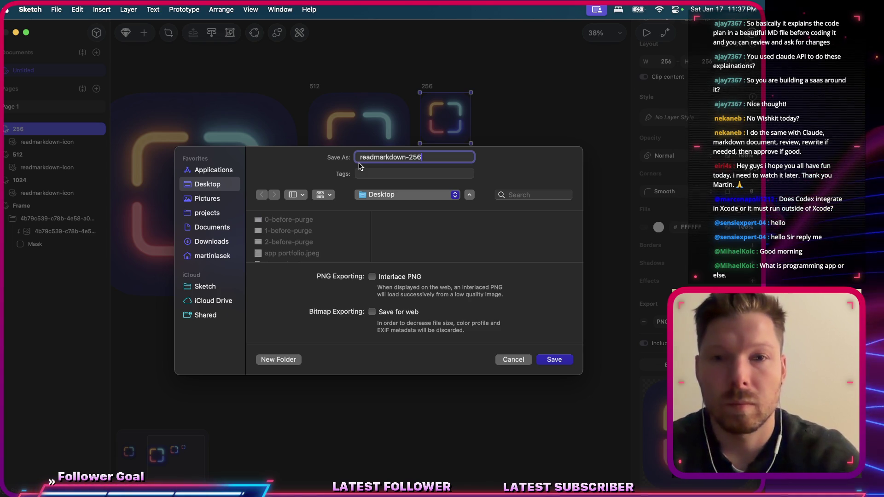
pyautogui.press('Return')
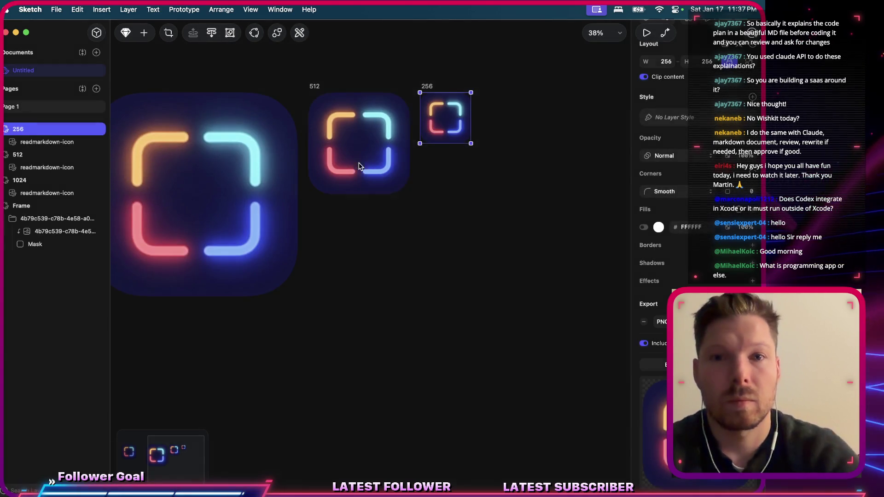
pyautogui.press('super+s')
pyautogui.press('super+Tab')
pyautogui.press('Escape')
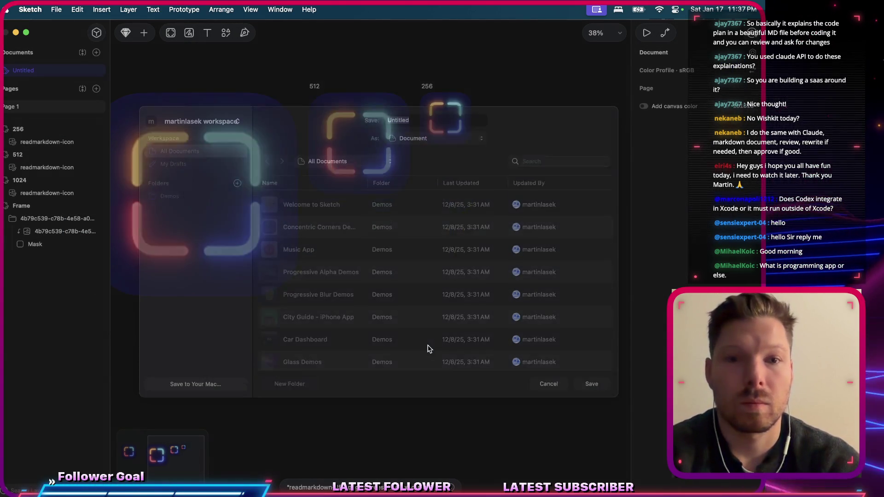
pyautogui.press('super+Tab')
pyautogui.press('super+Tab')
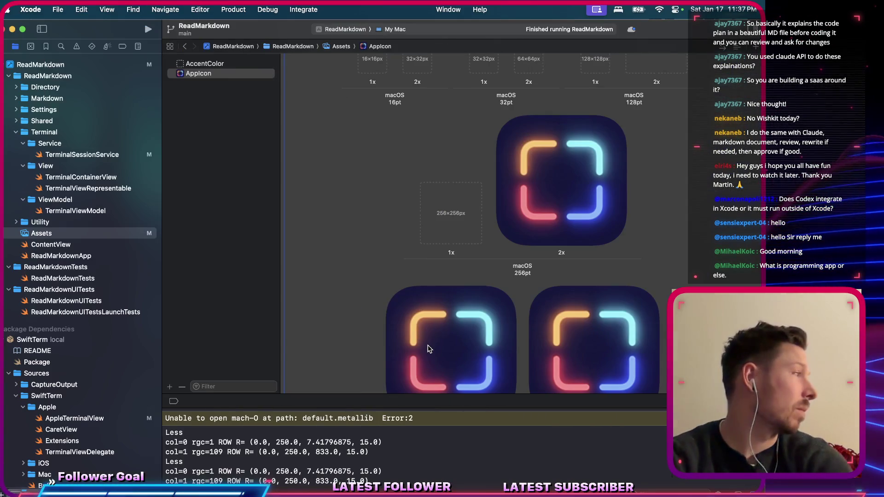
# Fill the 256pt 1x slot with readmarkdown-256.png, then build, run and quit the app.
pyautogui.doubleClick(450, 211)
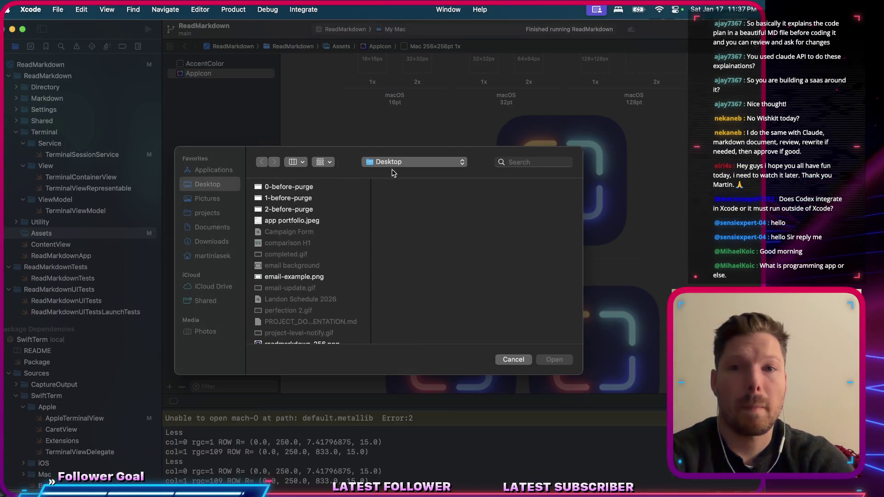
pyautogui.press('Up')
pyautogui.press('Up')
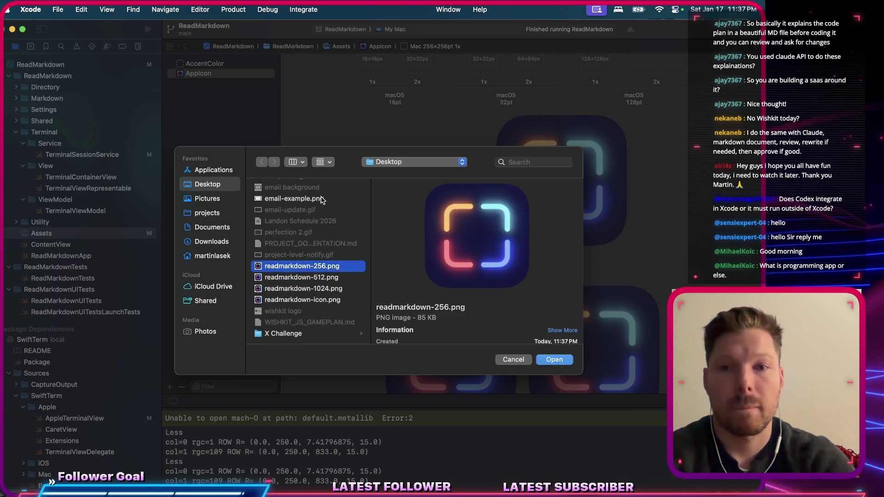
pyautogui.press('Return')
pyautogui.press('super+r')
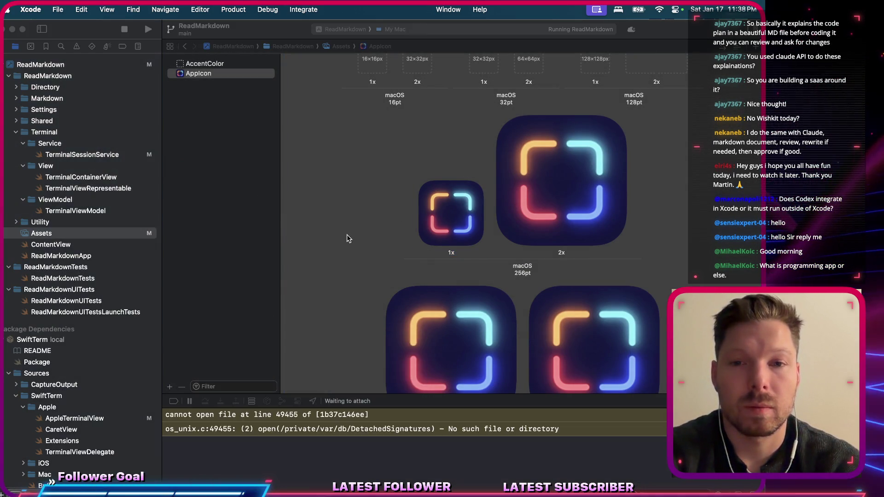
pyautogui.press('super+Tab')
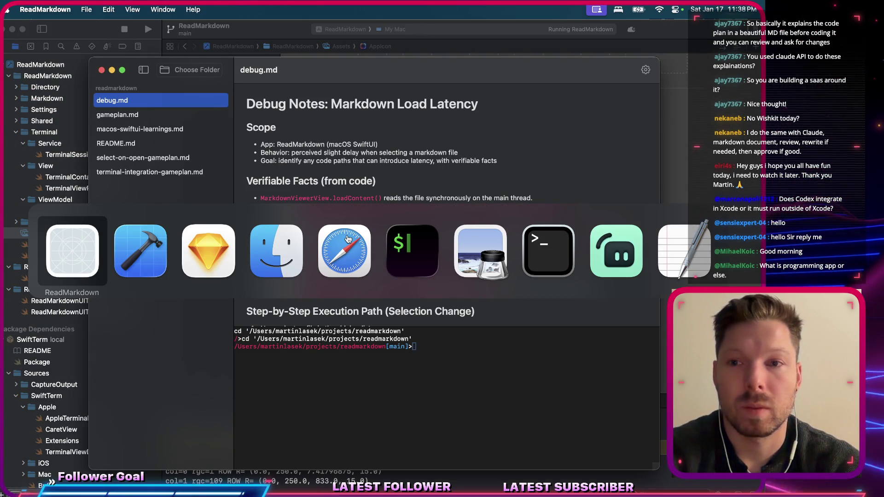
pyautogui.click(347, 239)
pyautogui.press('super+Tab')
pyautogui.press('super+q')
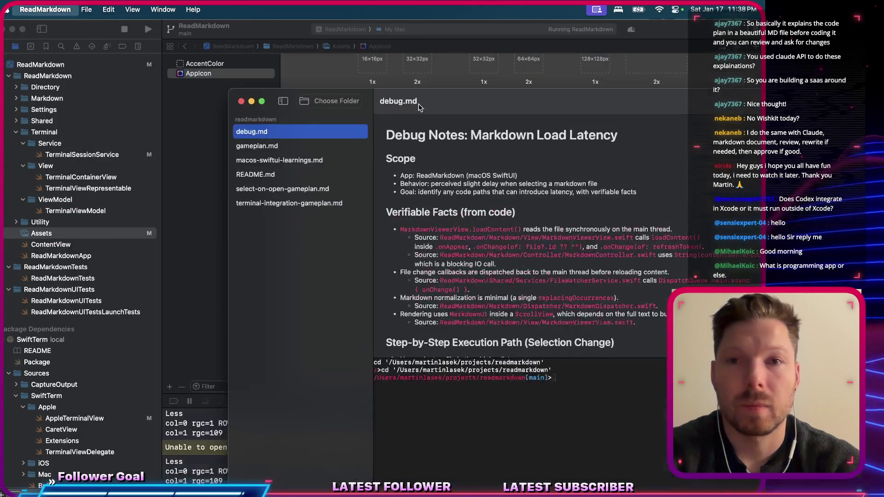
# Fill the 128pt 2x slot with readmarkdown-256.png and rebuild and run the app.
pyautogui.doubleClick(657, 115)
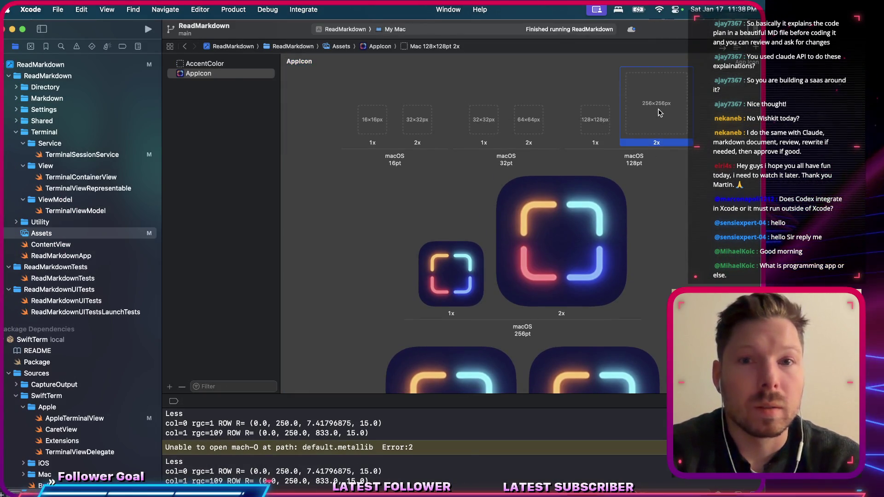
pyautogui.click(304, 276)
pyautogui.click(302, 254)
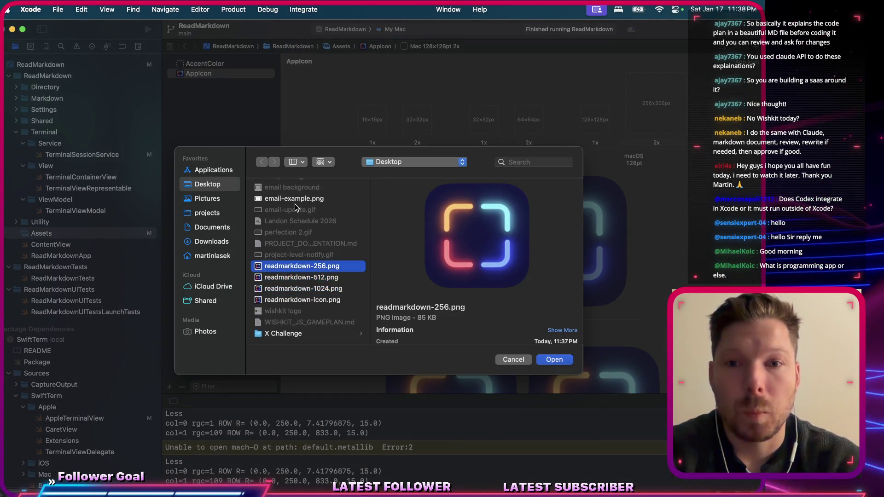
pyautogui.press('Return')
pyautogui.press('super+r')
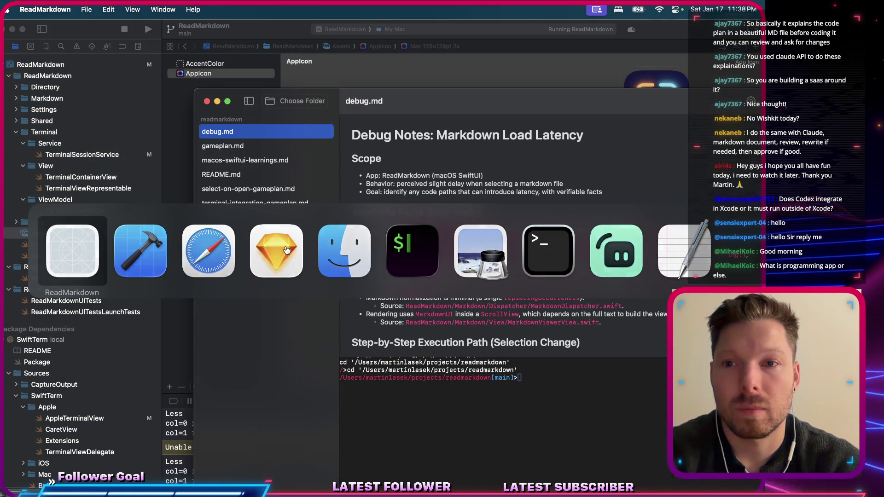
pyautogui.press('super+Tab')
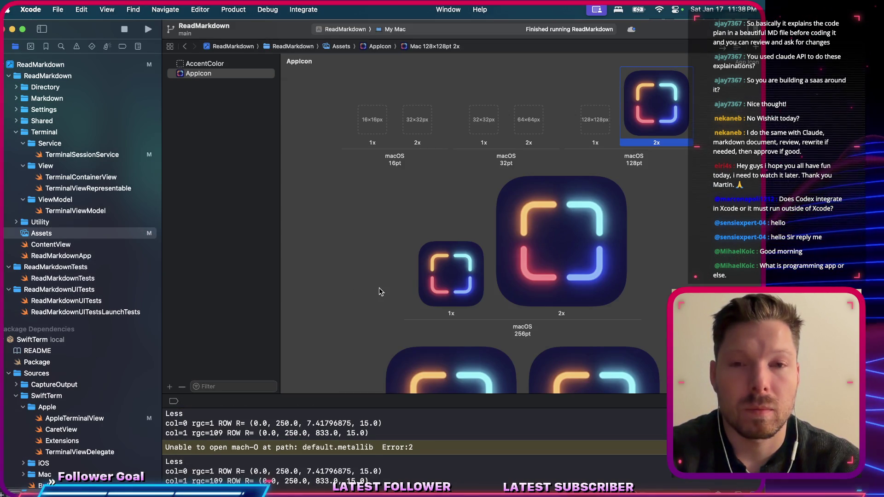
pyautogui.press('super+r')
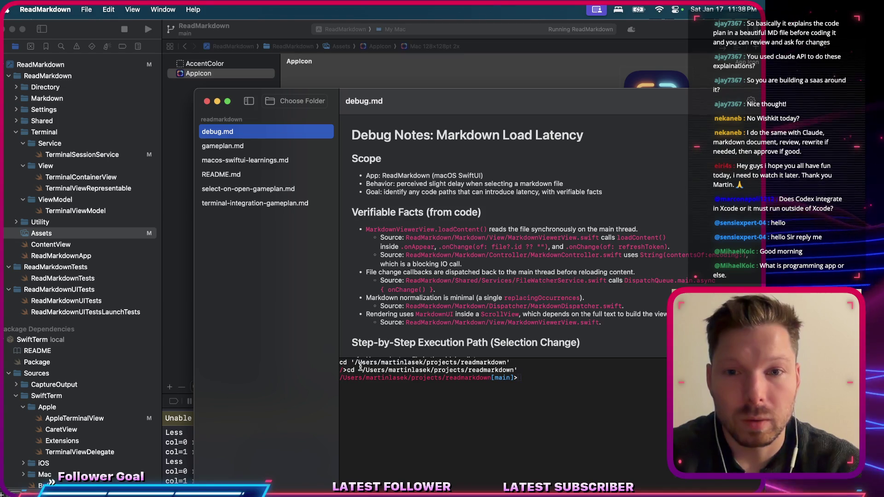
# Move the ReadMarkdown window up and left and clear its terminal output.
pyautogui.click(437, 400)
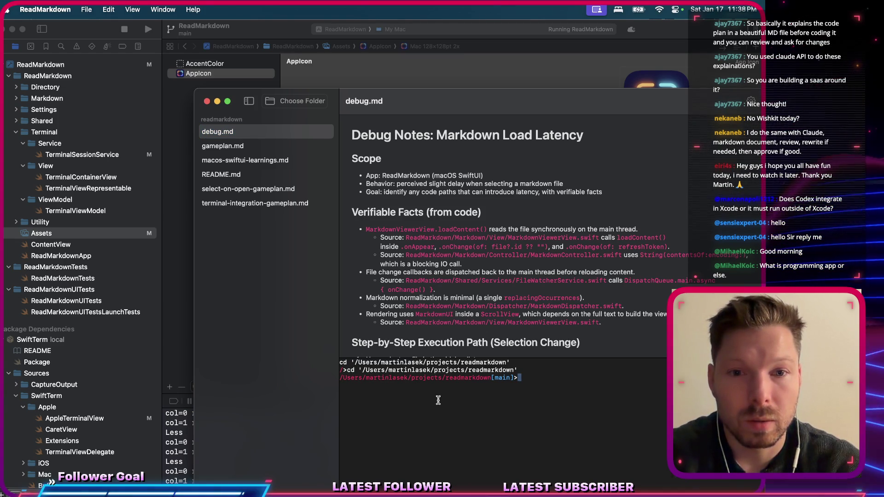
pyautogui.moveTo(427, 103); pyautogui.dragTo(356, 81)
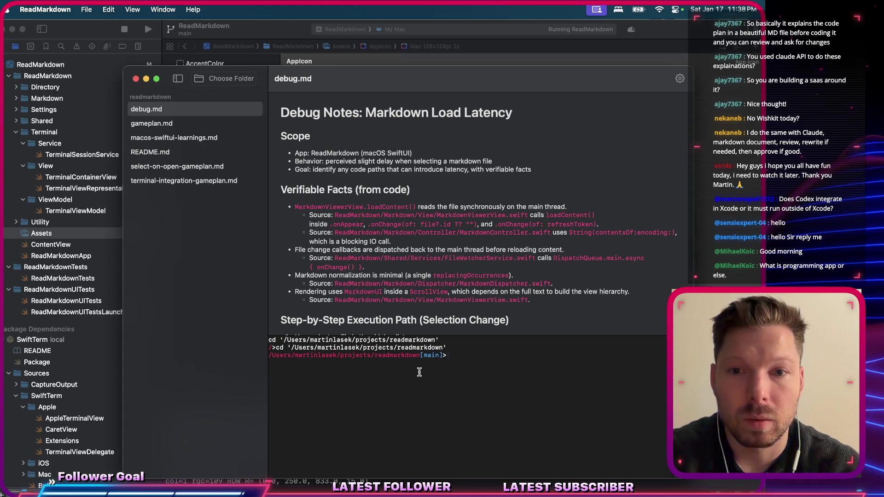
pyautogui.hotkey('ctrl', 'l')
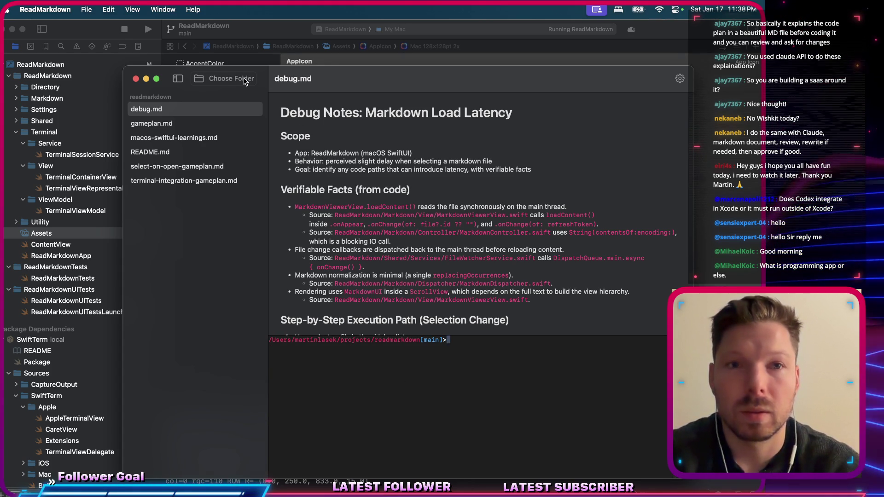
# Load the socialdown folder, then switch ReadMarkdown back to the readmarkdown folder.
pyautogui.click(245, 81)
pyautogui.click(282, 169)
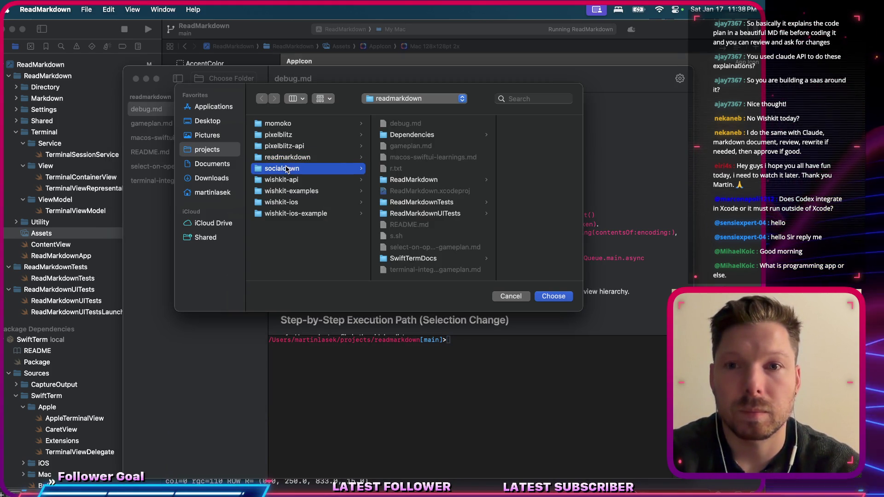
pyautogui.click(545, 298)
pyautogui.scroll(-3, 358, 216)
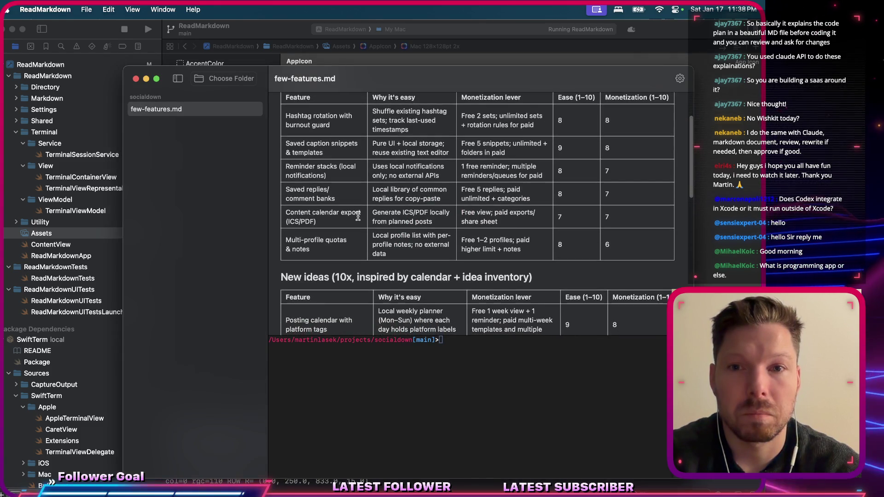
pyautogui.scroll(5, 357, 216)
pyautogui.click(227, 79)
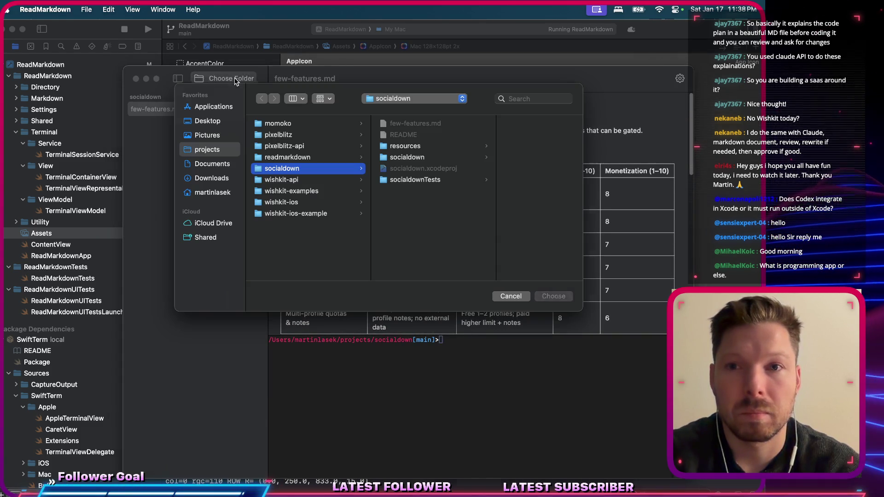
pyautogui.click(286, 158)
pyautogui.click(552, 298)
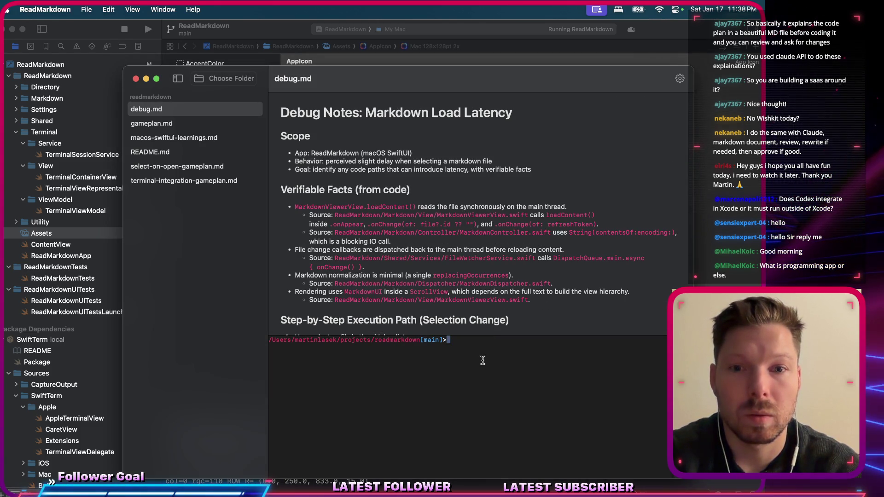
pyautogui.press('super+Tab')
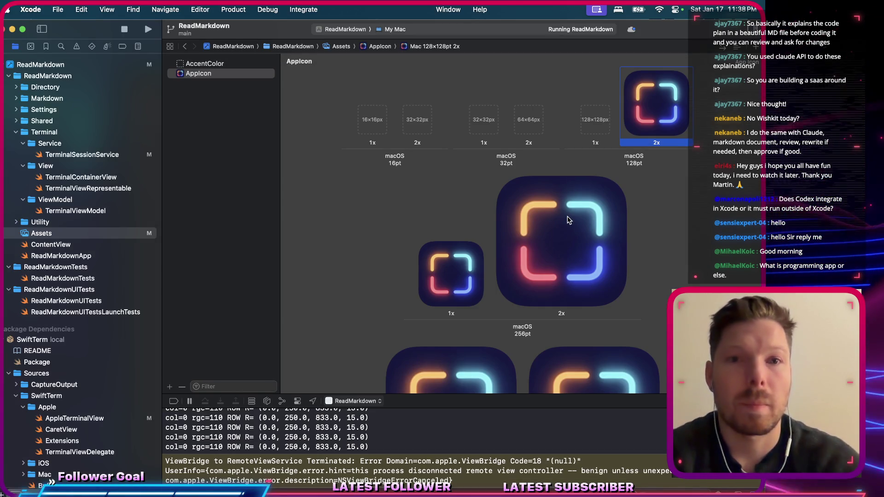
# Duplicate the 256 artboard and shrink the copied icon to 128 wide.
pyautogui.press('super+Tab')
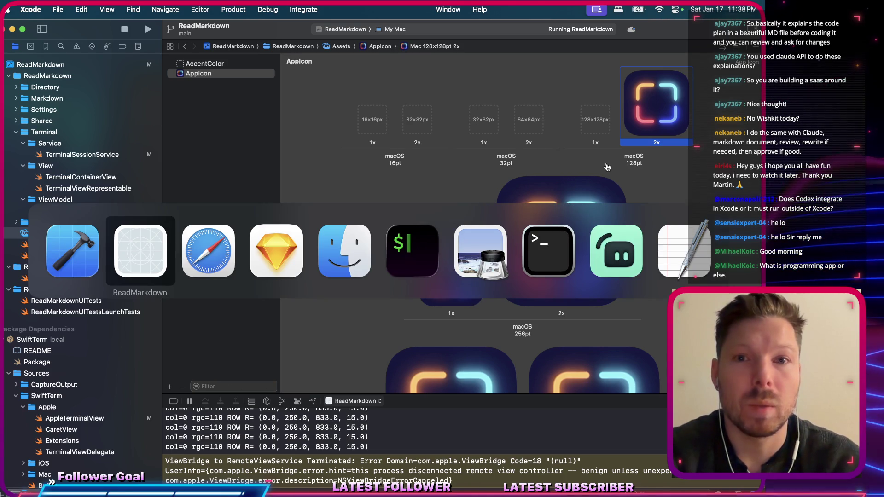
pyautogui.press('super+Tab')
pyautogui.press('super+Tab')
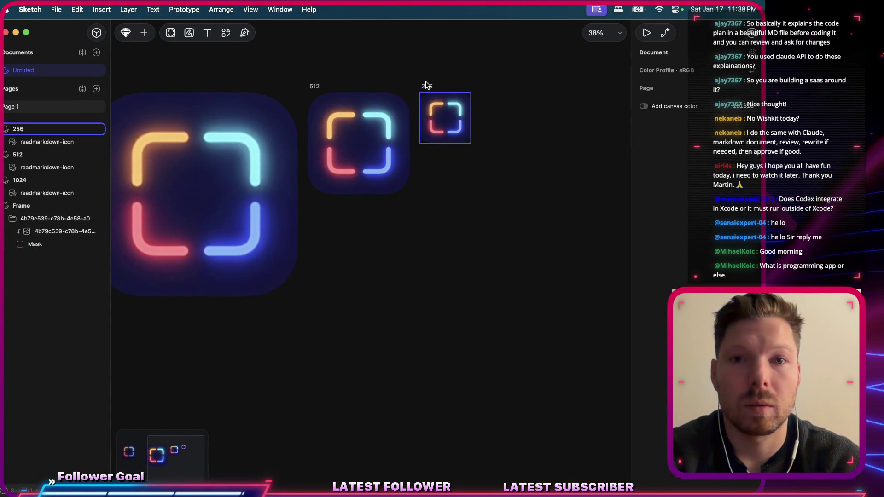
pyautogui.click(426, 85)
pyautogui.press('super+d')
pyautogui.click(492, 118)
pyautogui.write('128')
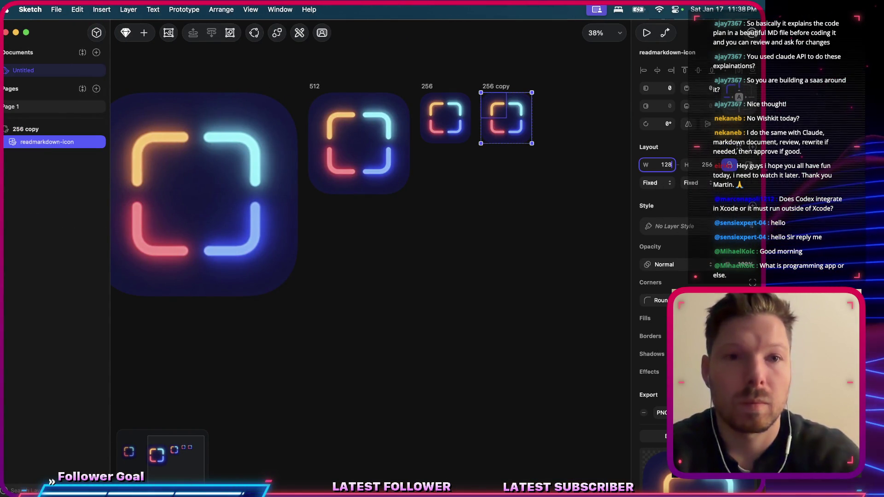
pyautogui.press('Return')
# Fit the copied artboard to 128 and rename it 128, leaving the document unsaved.
pyautogui.press('super+Tab')
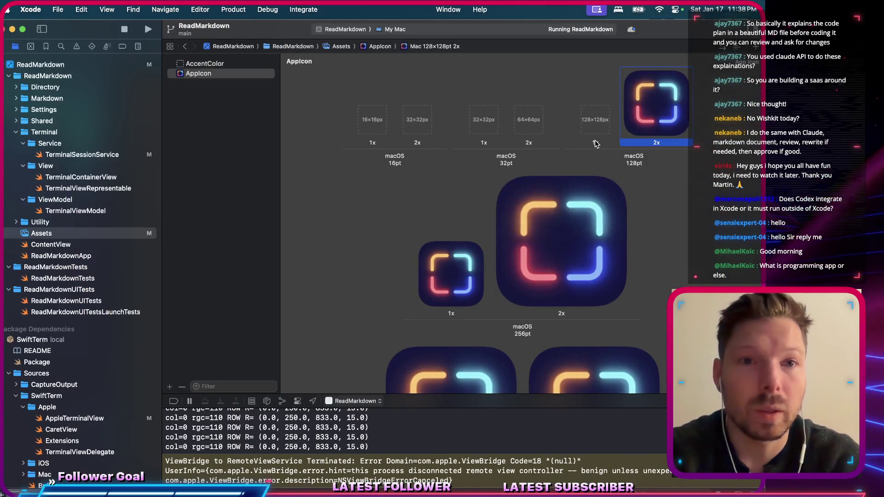
pyautogui.press('super+Tab')
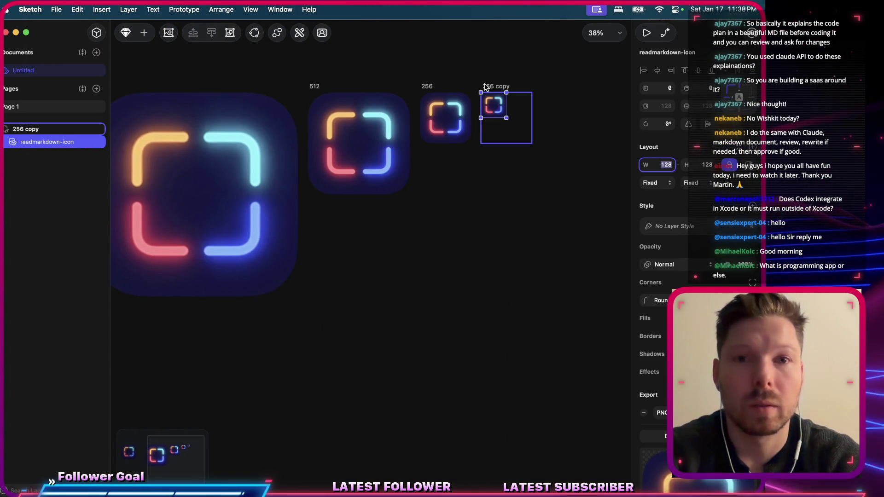
pyautogui.click(486, 87)
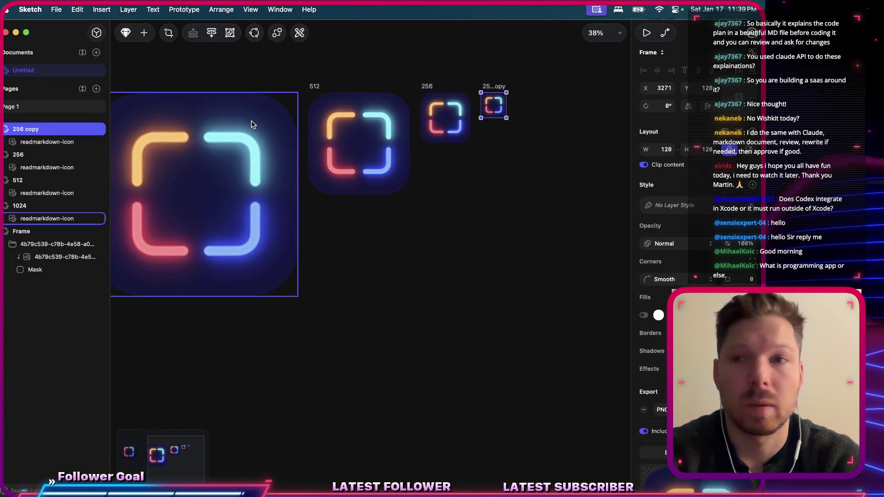
pyautogui.doubleClick(20, 129)
pyautogui.write('128')
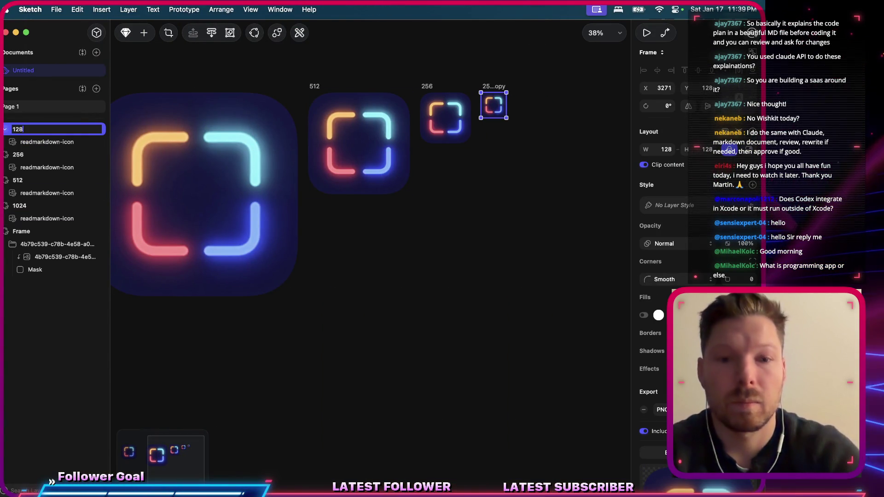
pyautogui.press('Return')
pyautogui.press('super+s')
pyautogui.press('Escape')
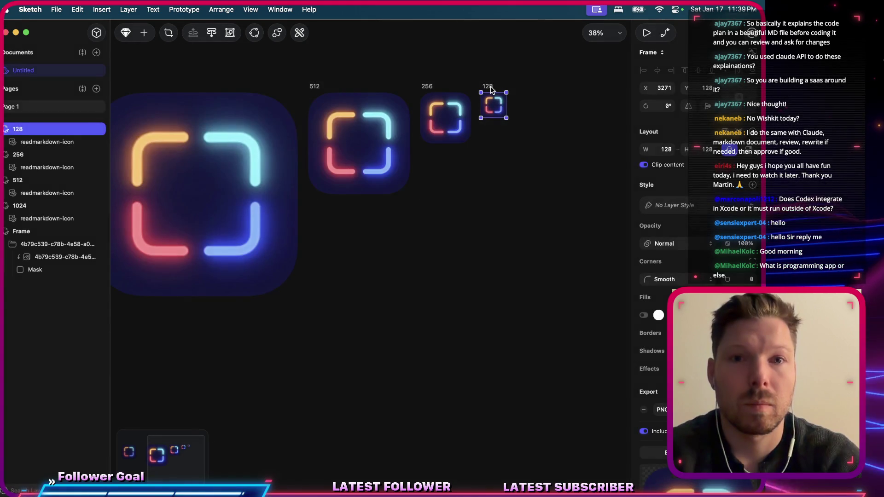
# Export the 128 artboard as the readmarkdown-128 PNG.
pyautogui.scroll(-4, 653, 230)
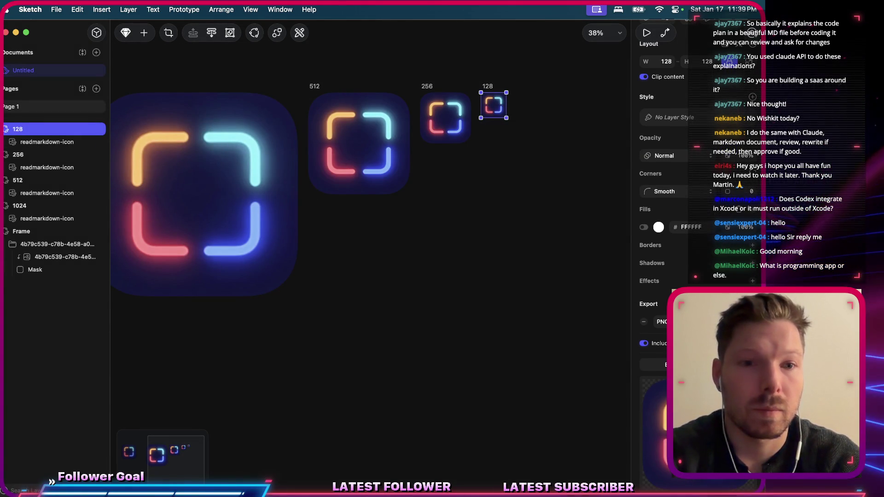
pyautogui.press('super+shift+e')
pyautogui.write('readmarkdown')
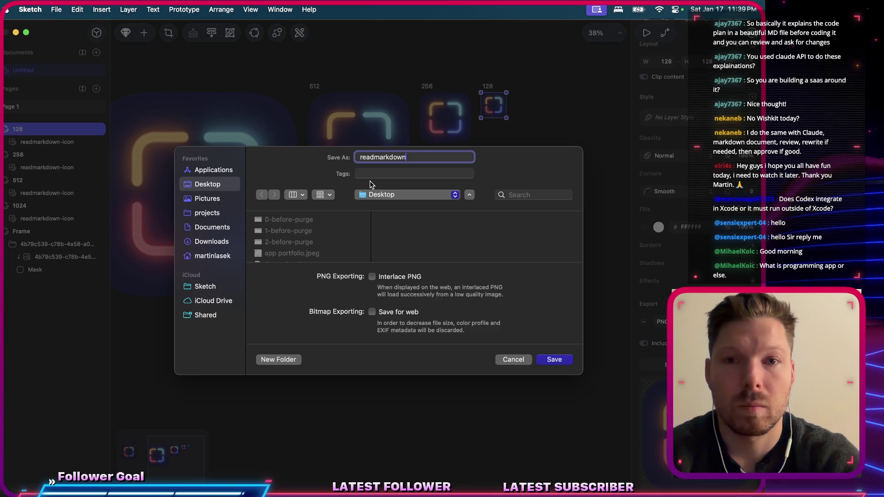
pyautogui.write('28')
pyautogui.press('Return')
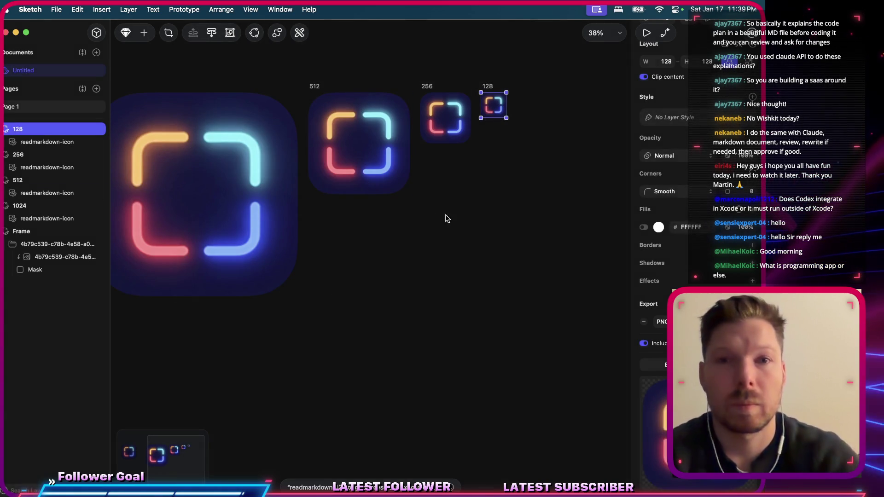
pyautogui.press('super+s')
pyautogui.press('super+Tab')
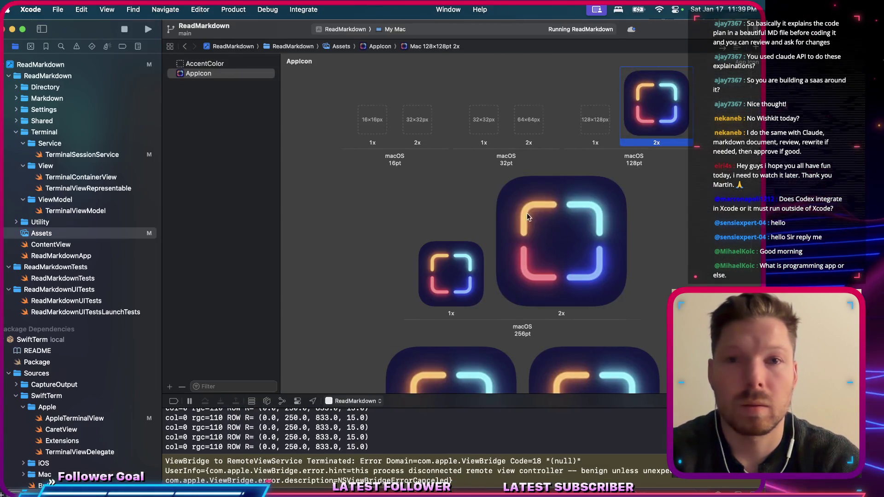
# Fill the macOS 128pt 1x slot with readmarkdown-128.png.
pyautogui.click(592, 119)
pyautogui.click(593, 120)
pyautogui.press('Up')
pyautogui.press('Up')
pyautogui.press('Up')
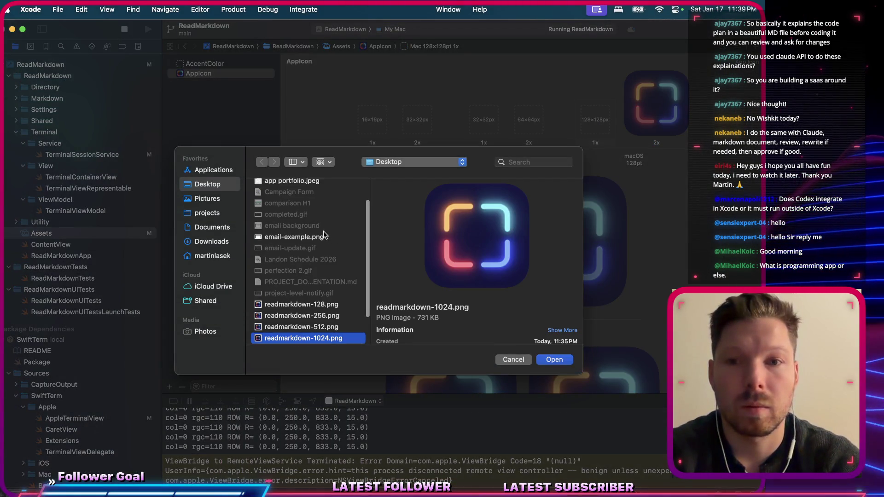
pyautogui.press('Return')
pyautogui.click(364, 237)
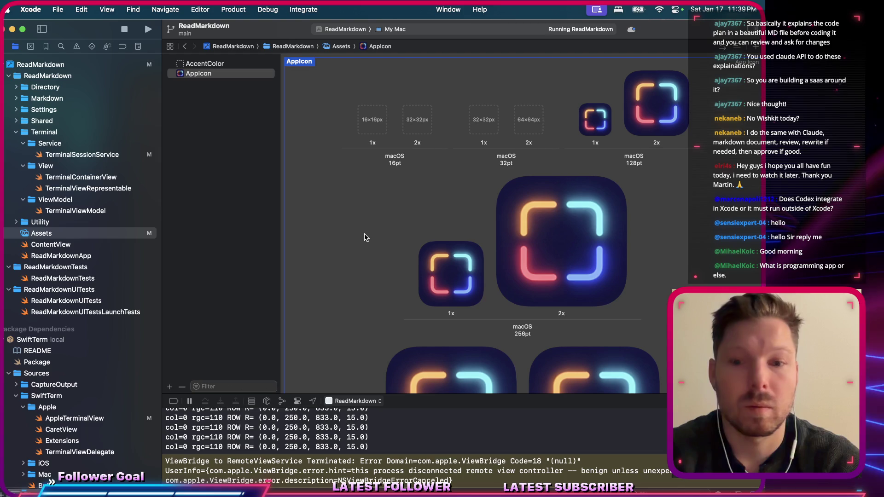
# Stop, rebuild and relaunch ReadMarkdown, check the running app, then return to Xcode.
pyautogui.press('super+period')
pyautogui.press('super+r')
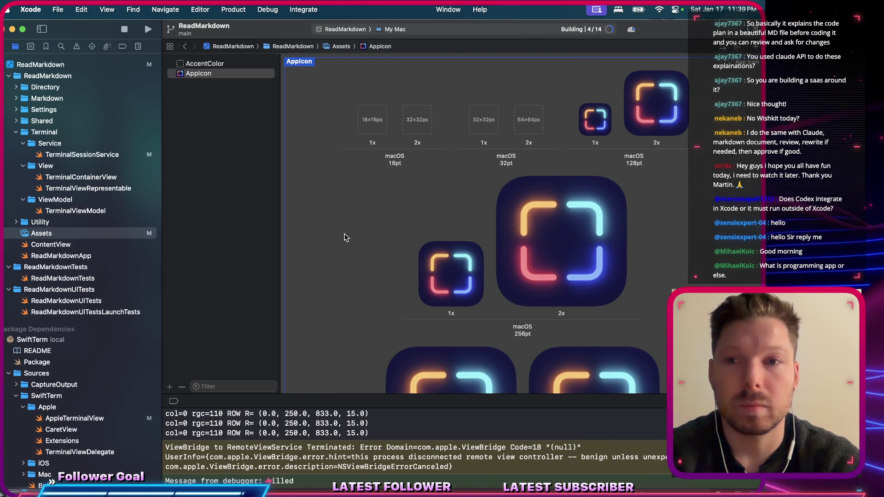
pyautogui.press('super+Tab')
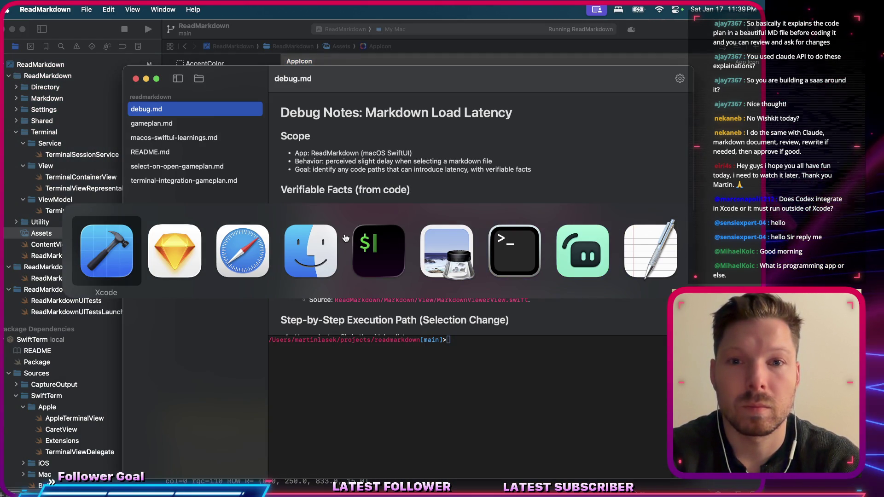
pyautogui.press('super+Tab')
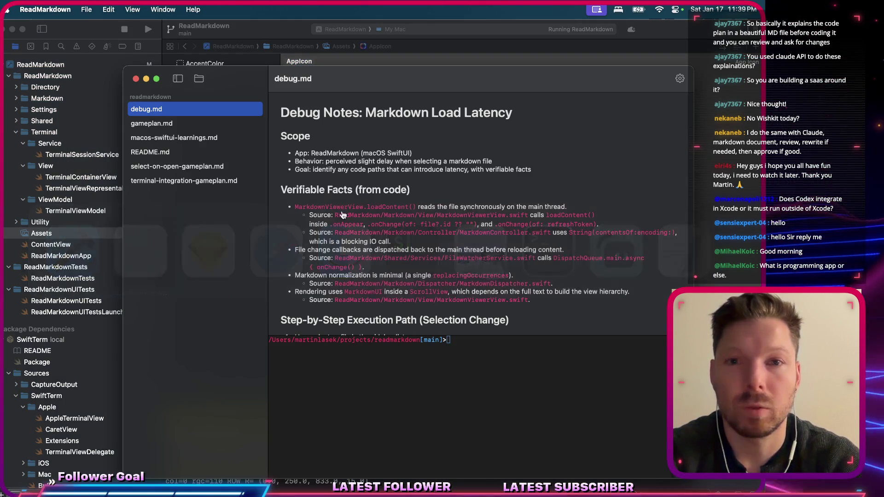
pyautogui.press('super+Tab')
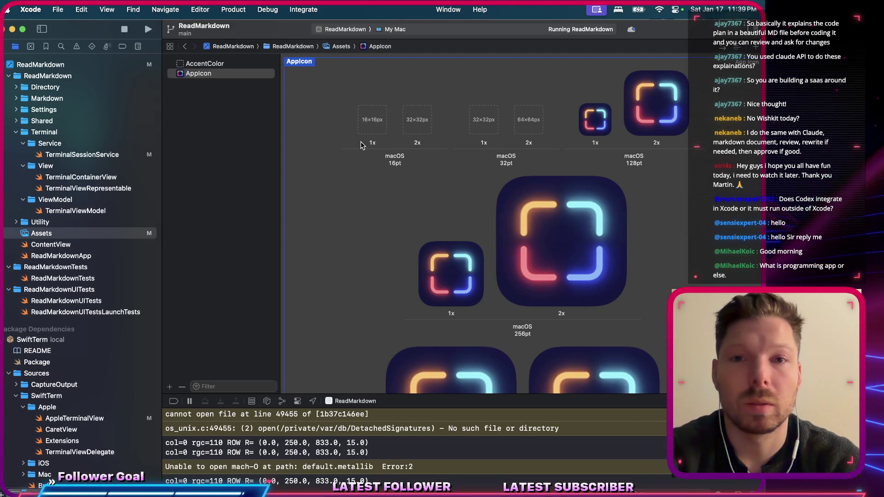
pyautogui.press('super+Tab')
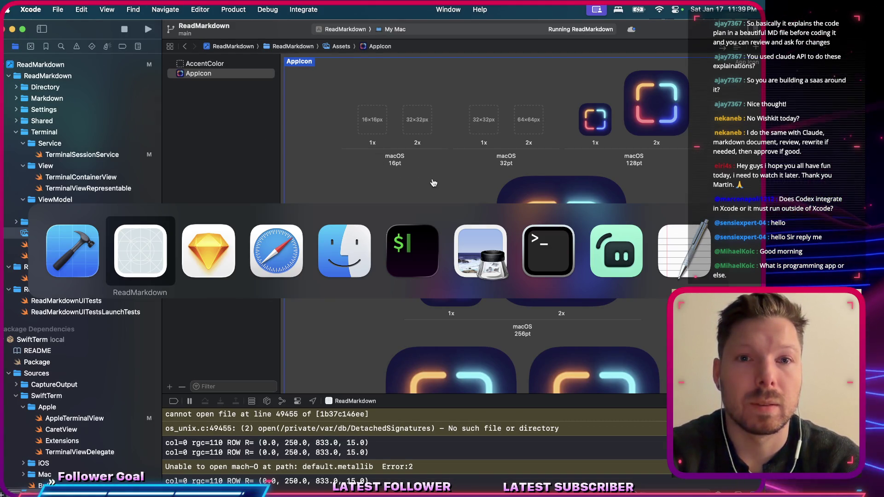
# Back in Sketch, duplicate the 128 artboard and set the copied icon's width to 64.
pyautogui.press('super+Tab')
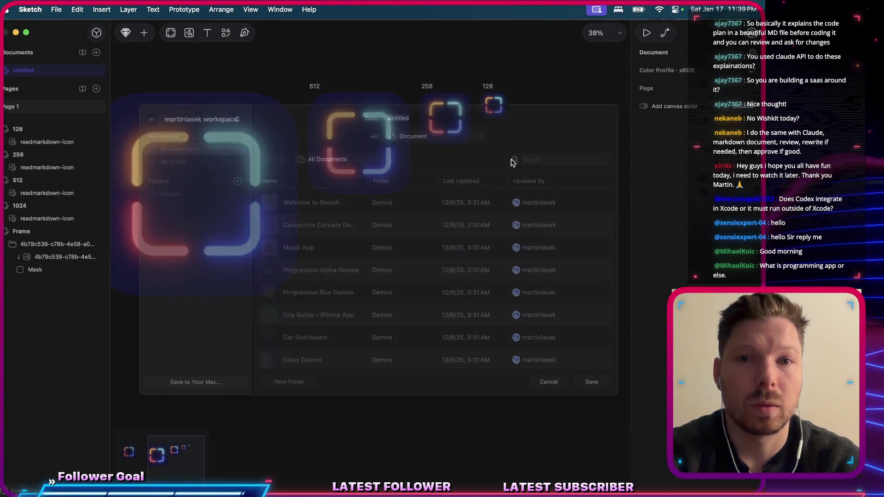
pyautogui.press('Escape')
pyautogui.press('super+d')
pyautogui.scroll(3, 508, 111)
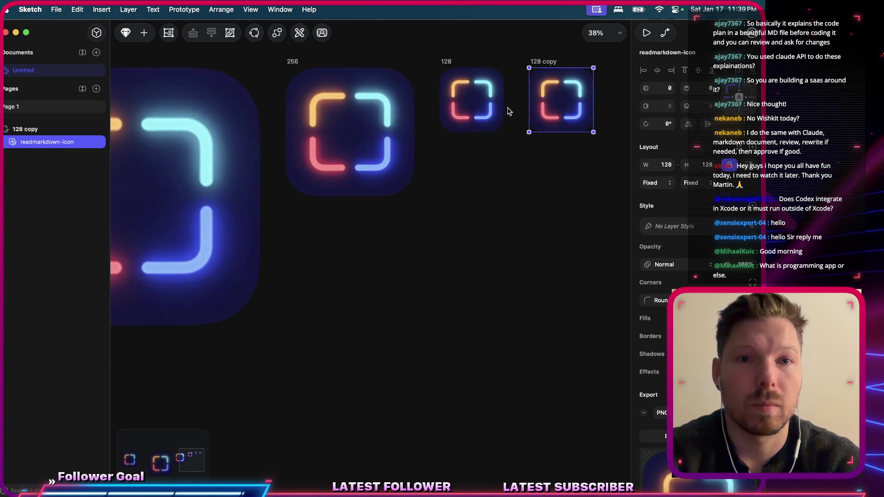
pyautogui.hscroll(10, 509, 111)
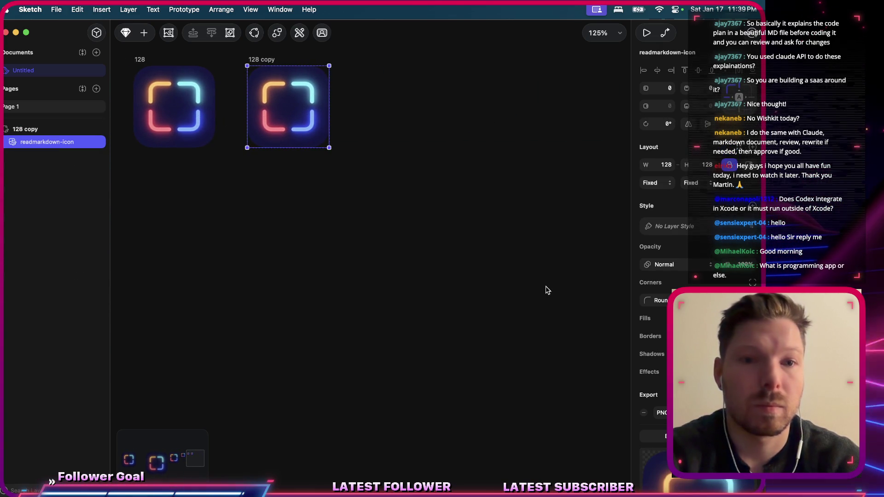
pyautogui.doubleClick(663, 165)
pyautogui.write('64')
pyautogui.press('Return')
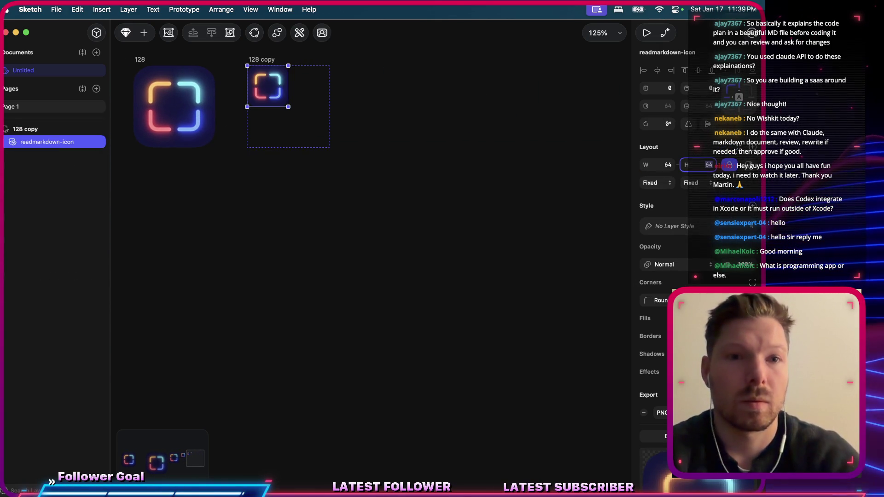
pyautogui.press('super+s')
pyautogui.press('Escape')
# Resize the copied artboard to fit the 64 px icon and rename it 64.
pyautogui.click(269, 60)
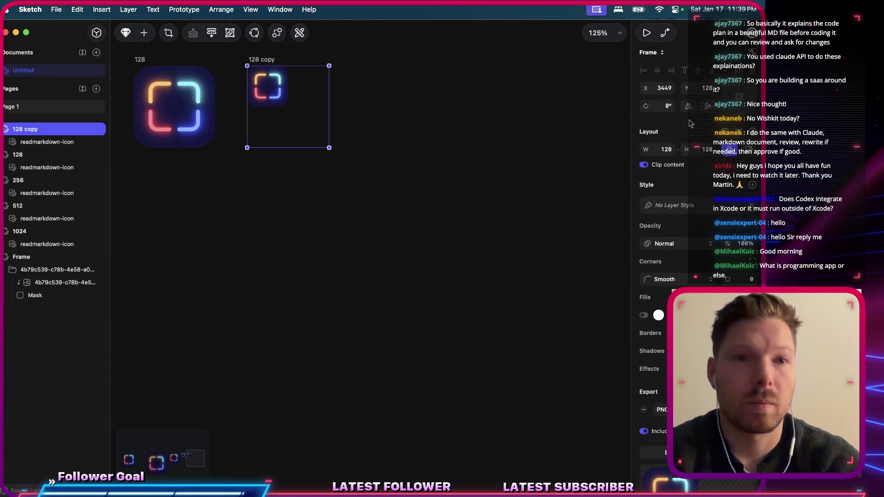
pyautogui.click(739, 134)
pyautogui.doubleClick(33, 130)
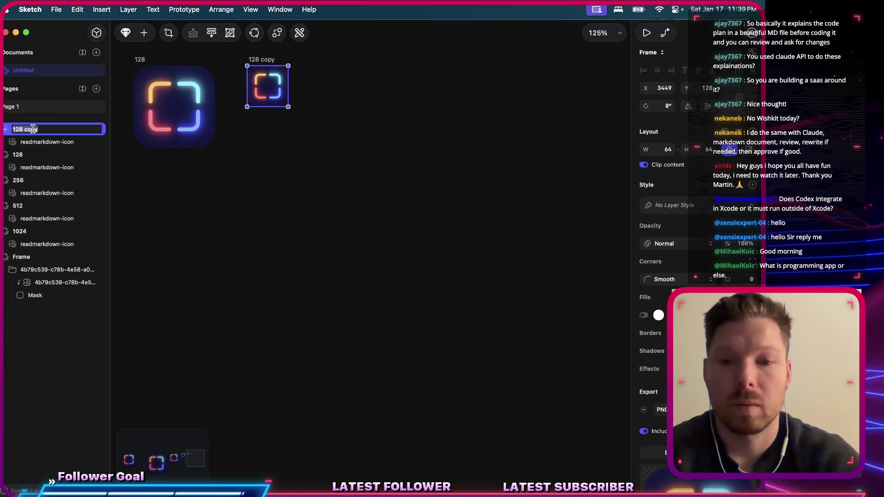
pyautogui.write('64')
pyautogui.press('Return')
pyautogui.click(266, 209)
# Export the 64 artboard as a PNG named readmarkdown-64 to the Desktop.
pyautogui.click(258, 61)
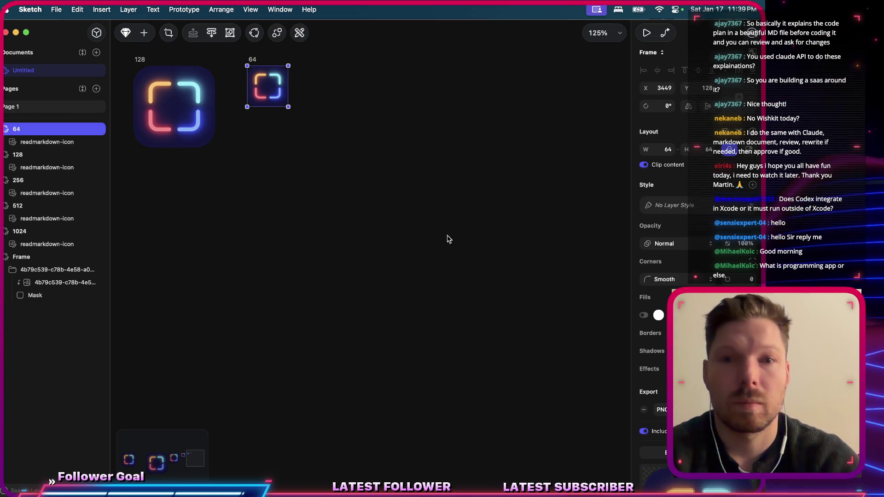
pyautogui.press('super+shift+e')
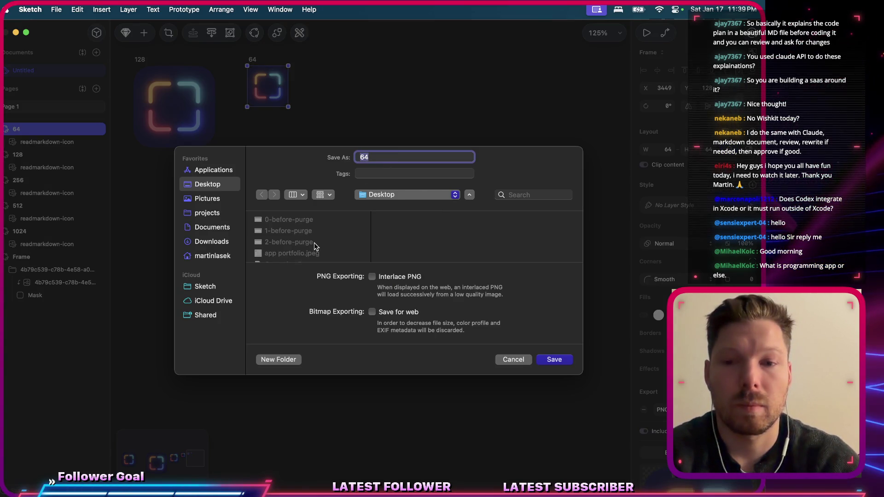
pyautogui.write('readmakr')
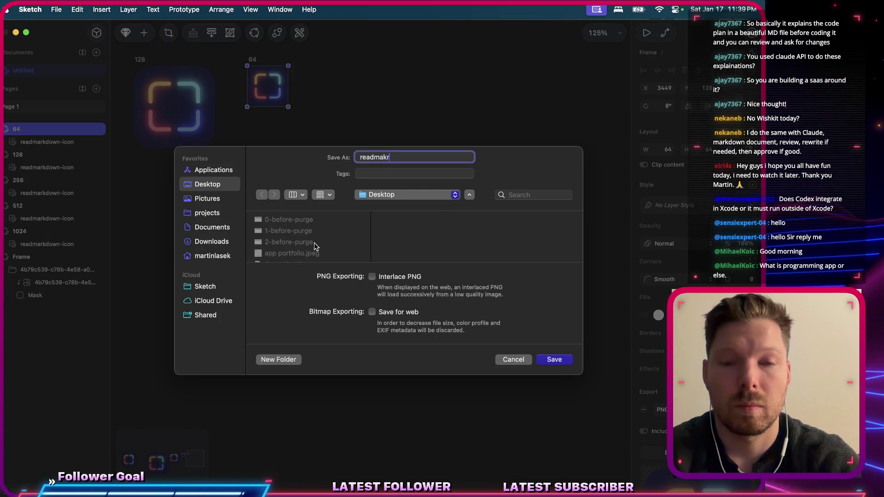
pyautogui.press('BackSpace')
pyautogui.press('BackSpace')
pyautogui.write('r')
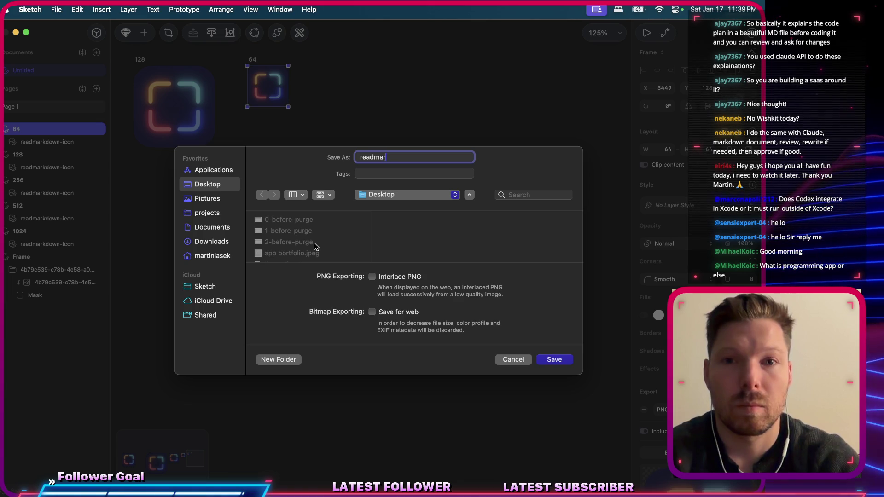
pyautogui.write('kdown-64')
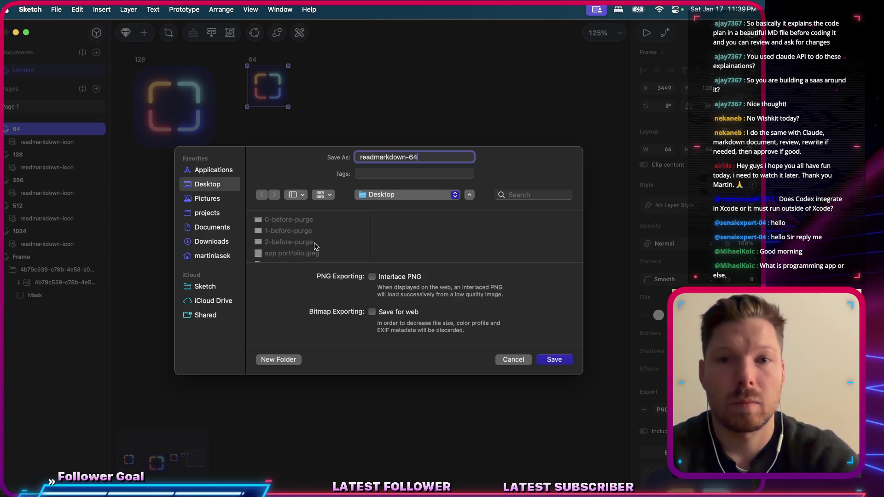
pyautogui.press('Return')
pyautogui.press('super+s')
pyautogui.press('super+Tab')
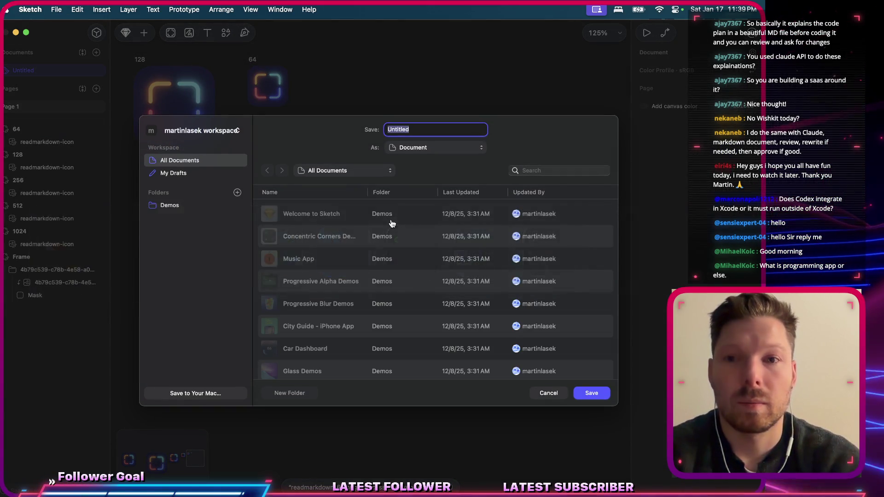
# In Xcode, open the image chooser for the macOS 32pt 2x (64×64 px) AppIcon slot.
pyautogui.press('super+Tab')
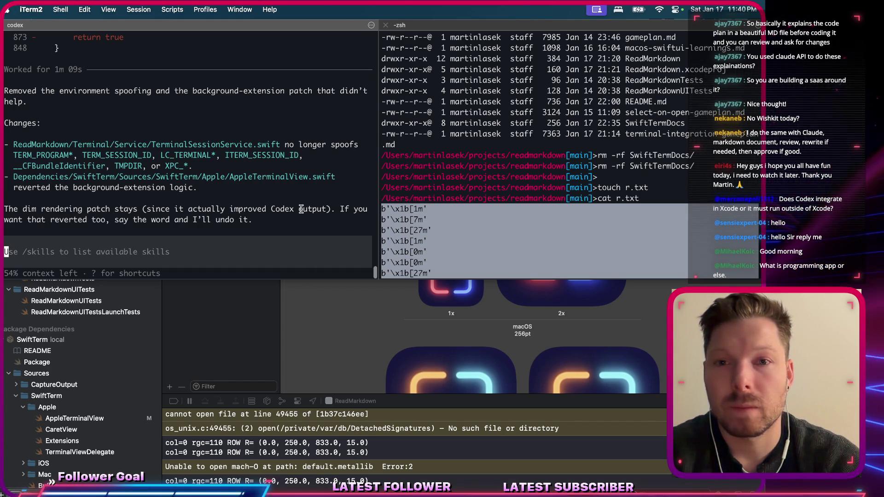
pyautogui.press('super+Tab')
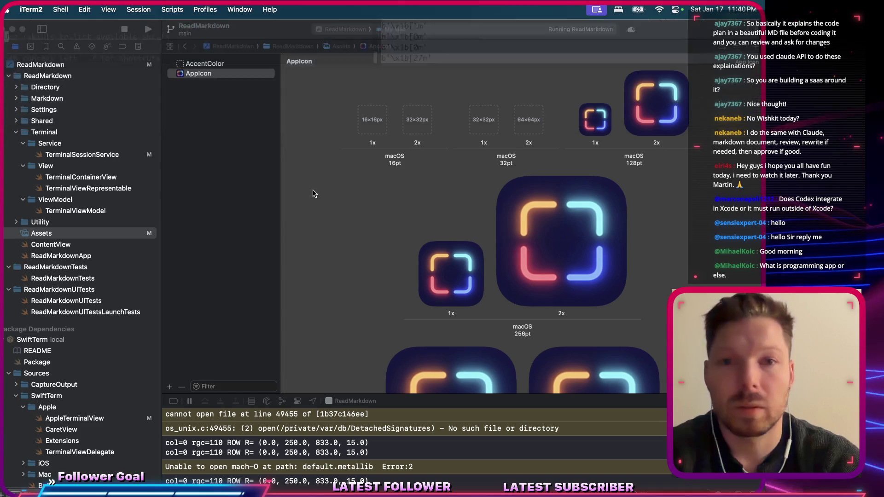
pyautogui.click(523, 121)
pyautogui.doubleClick(522, 119)
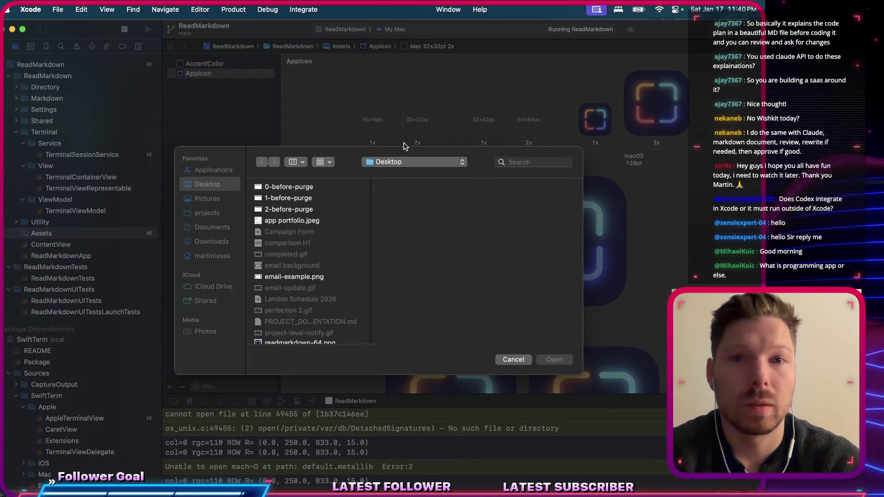